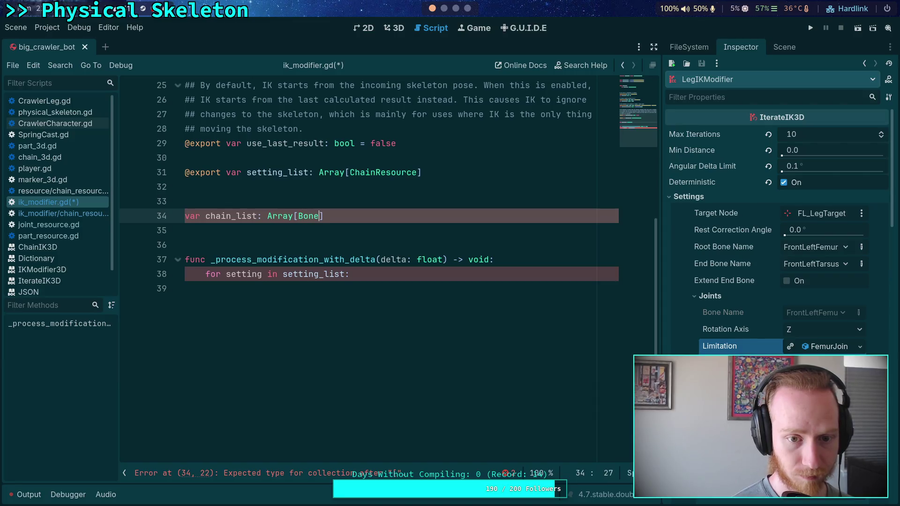
Step: With chain_list typed Array[BoneChain], place the caret in the BoneChain class body on line 10
scroll(361, 209, "up", 8)
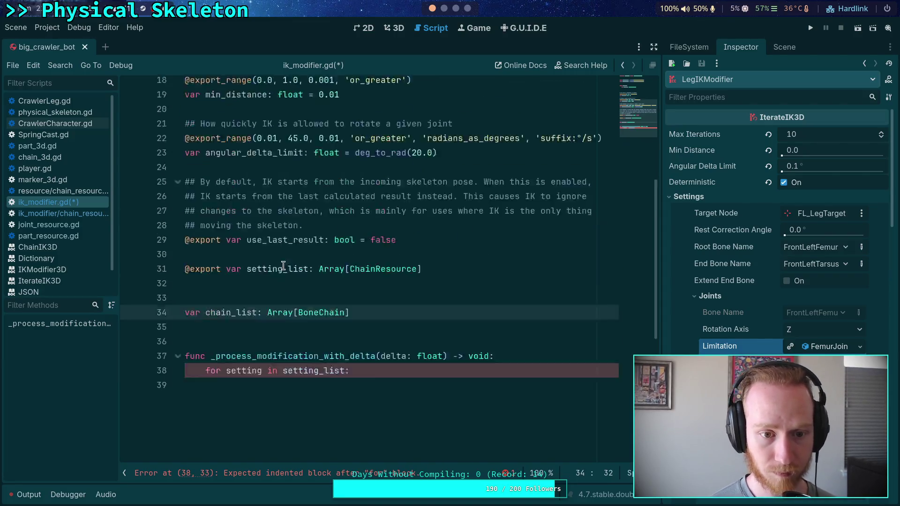
left_click(362, 209)
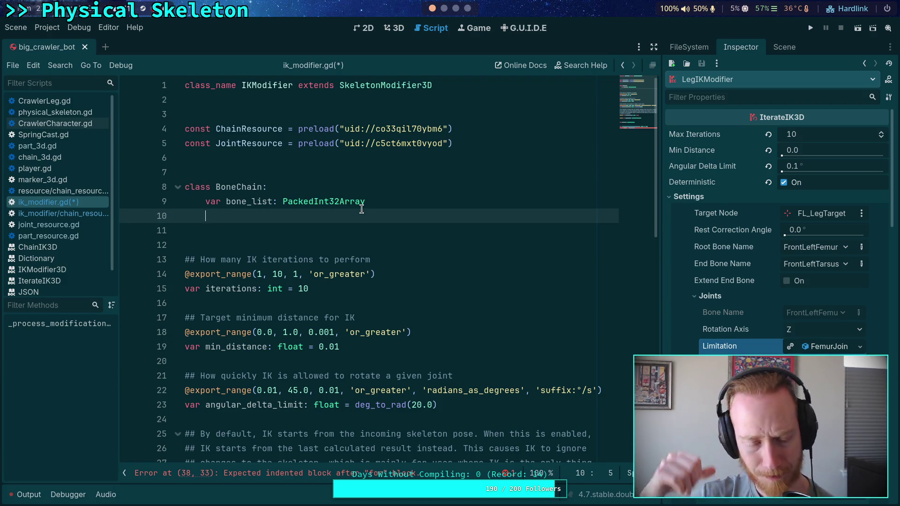
scroll(362, 210, "down", 8)
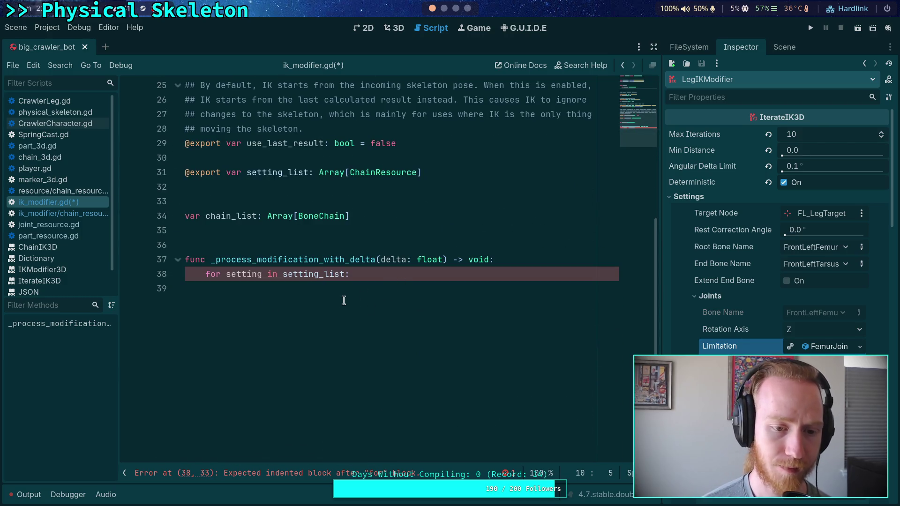
Step: Replace the setting_list loop with 'var list: PackedInt32Array' and 'list.slice()', showing slice's documentation
left_click(244, 289)
key("shift+Up")
type("var ")
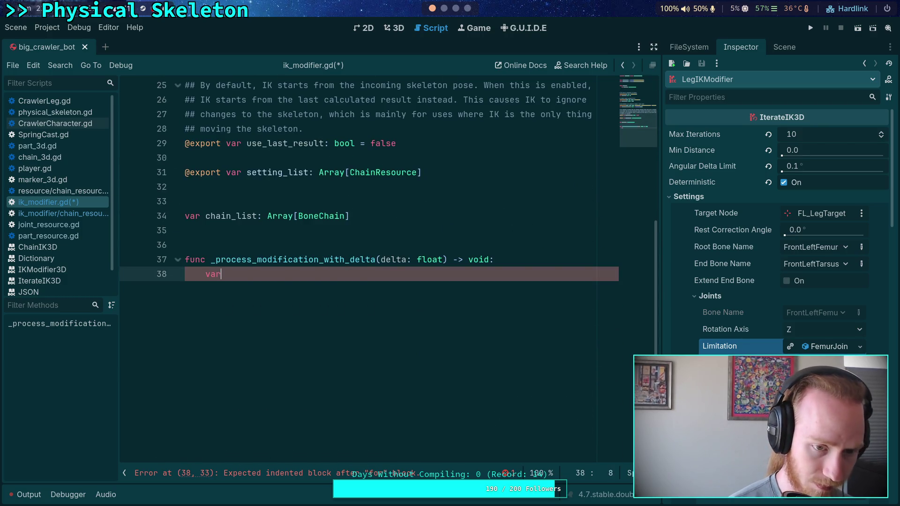
type("list: Pack")
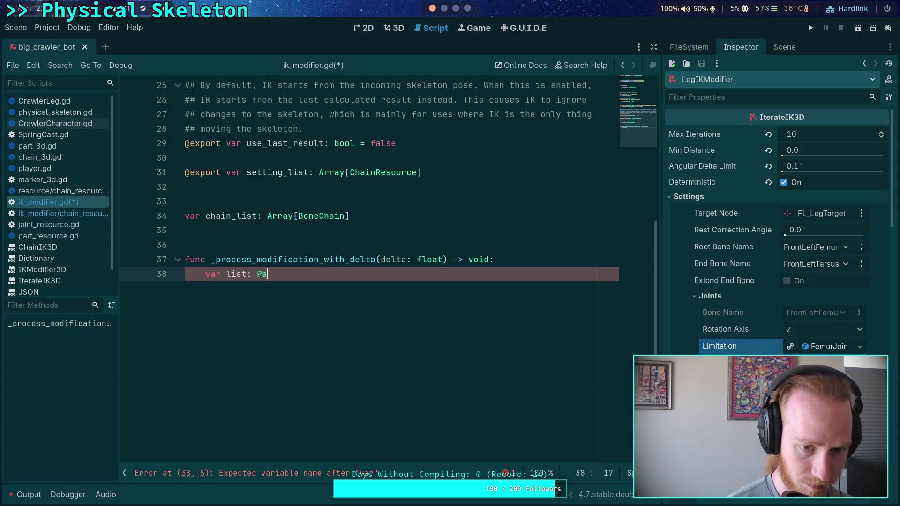
type("edI")
key("Return")
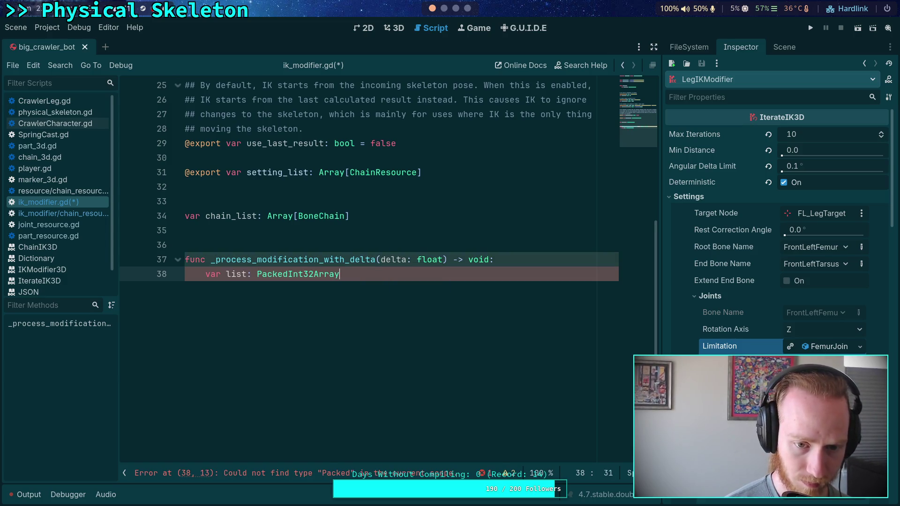
key("Return")
type("list.sl")
key("Return")
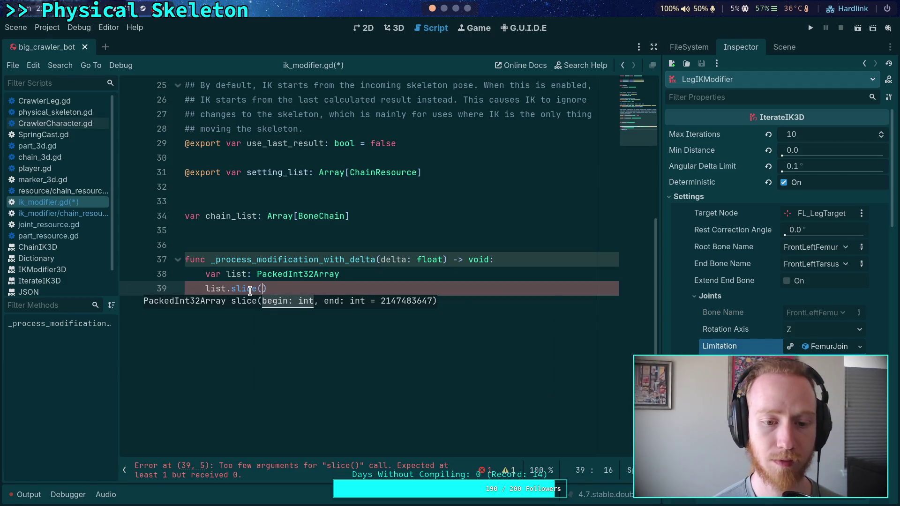
mouse_move(250, 291)
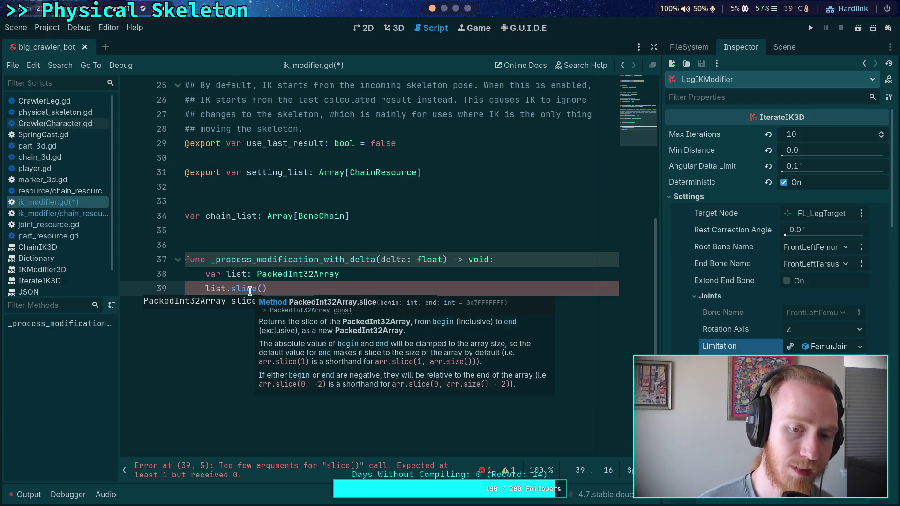
Step: Rename chain_list to chain_bone_list and change its type to Array[PackedInt32Array]
double_click(321, 216)
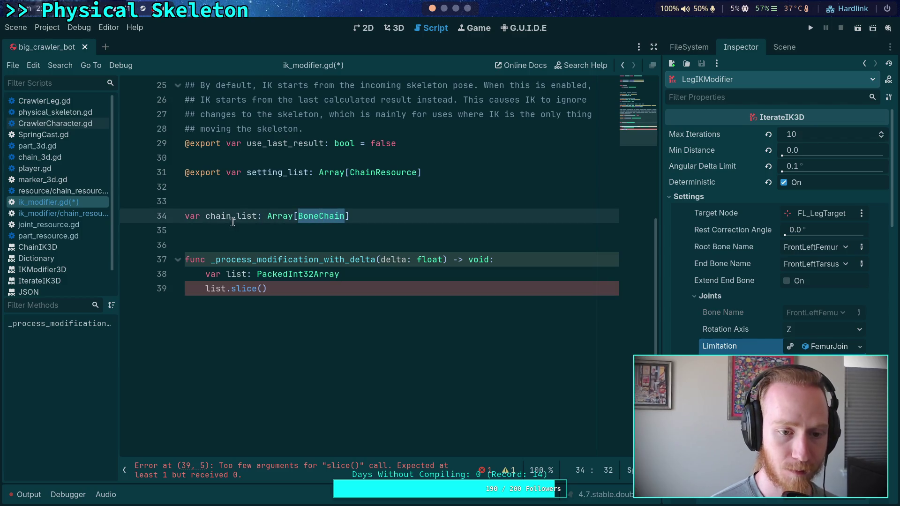
left_click(206, 217)
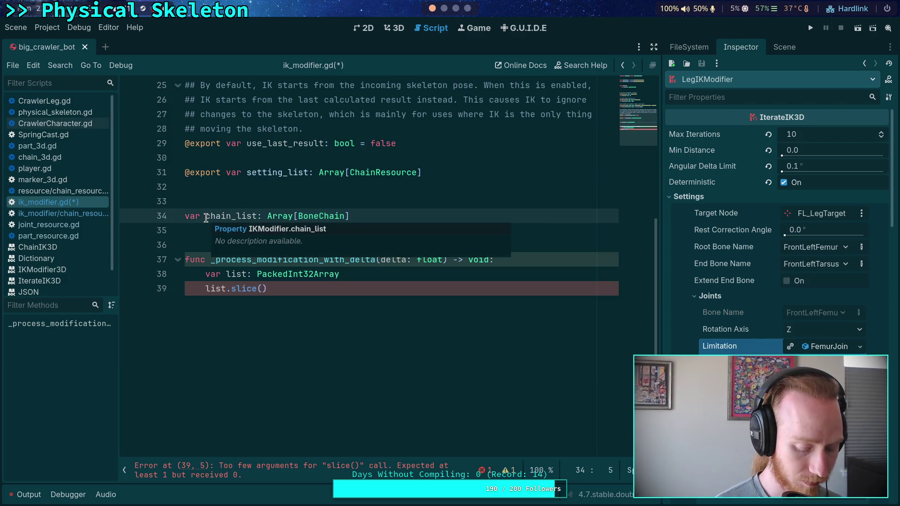
left_click(237, 216)
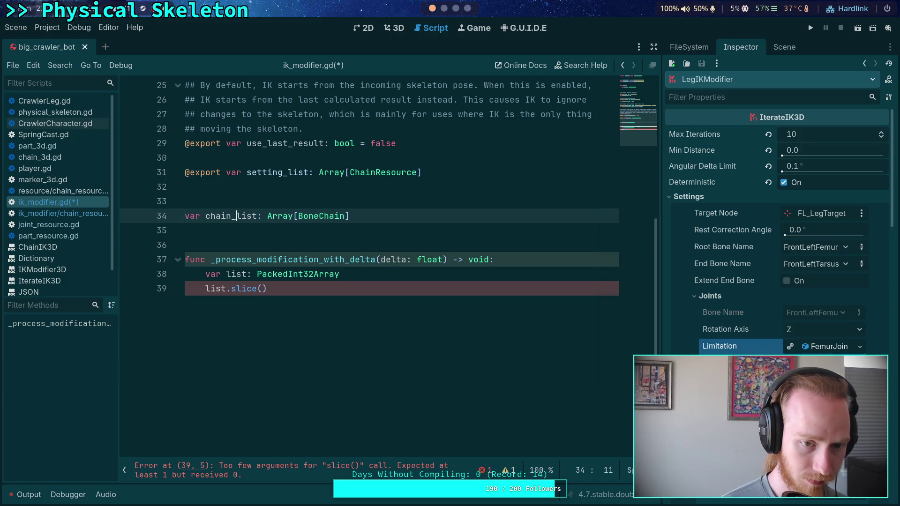
type("bone_")
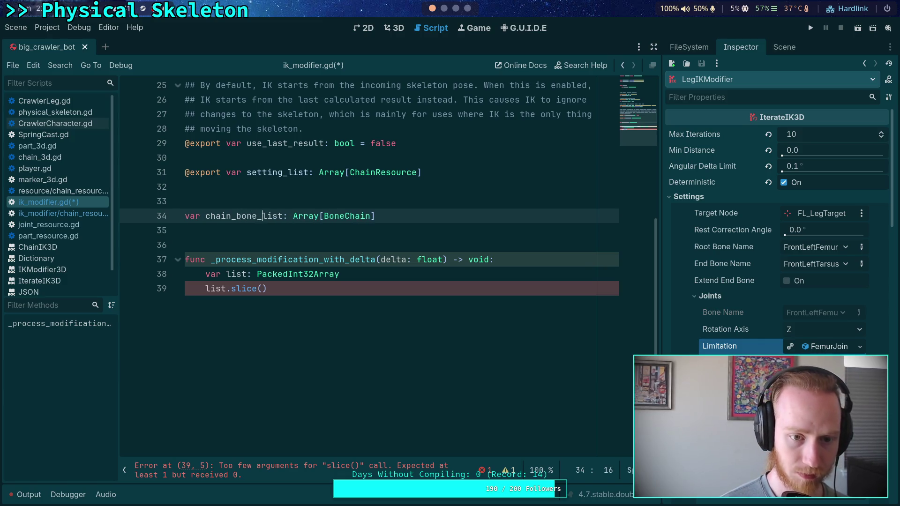
double_click(350, 216)
key("BackSpace")
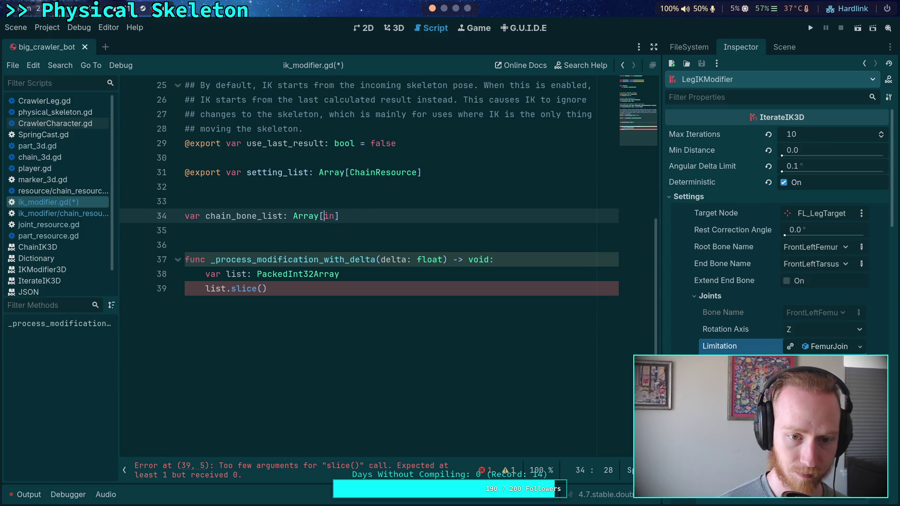
type("Packed")
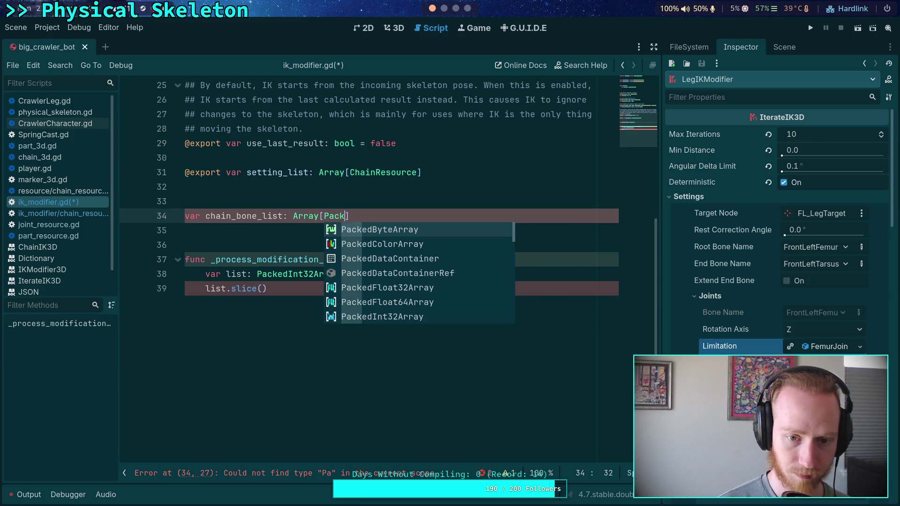
type("Int")
key("Return")
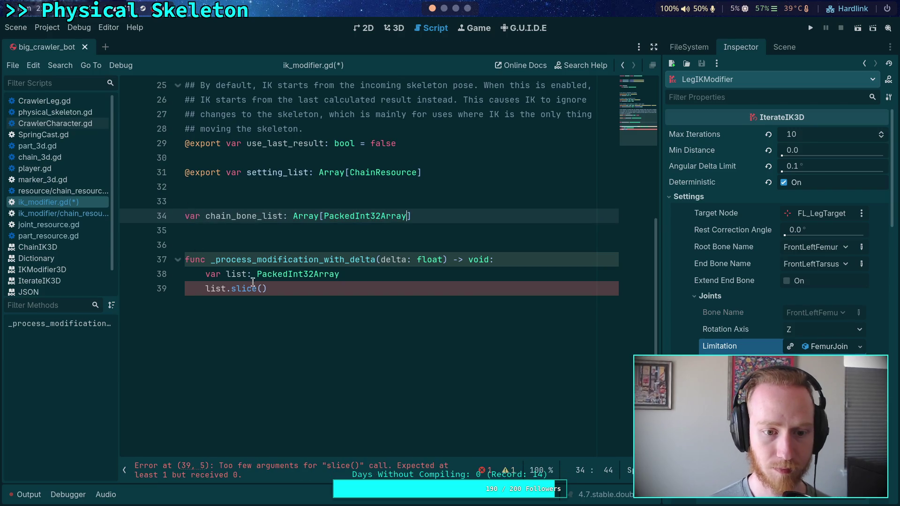
Step: Delete the list/slice test lines and the BoneChain class, leaving the function body empty
left_click_drag(268, 289, 200, 281)
key("ctrl+x")
scroll(200, 282, "up", 12)
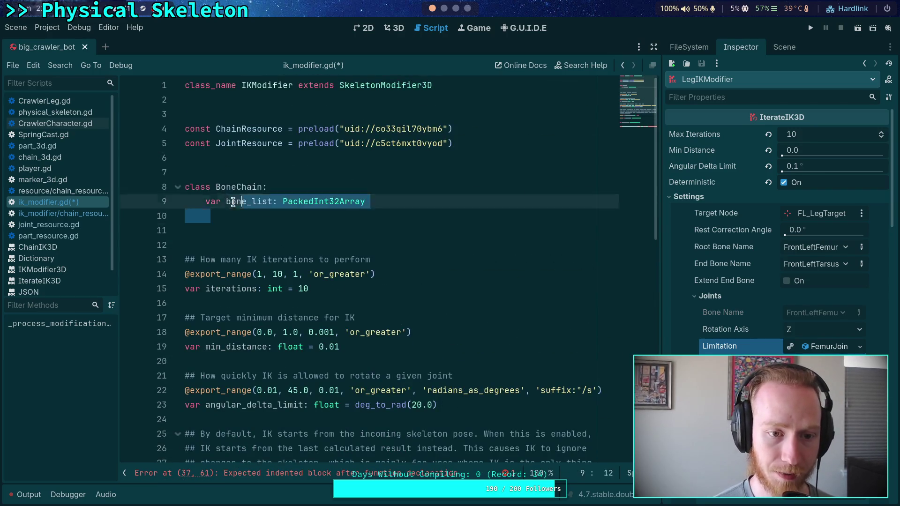
left_click_drag(231, 202, 253, 179)
key("BackSpace")
key("Delete")
key("Down")
scroll(345, 244, "down", 7)
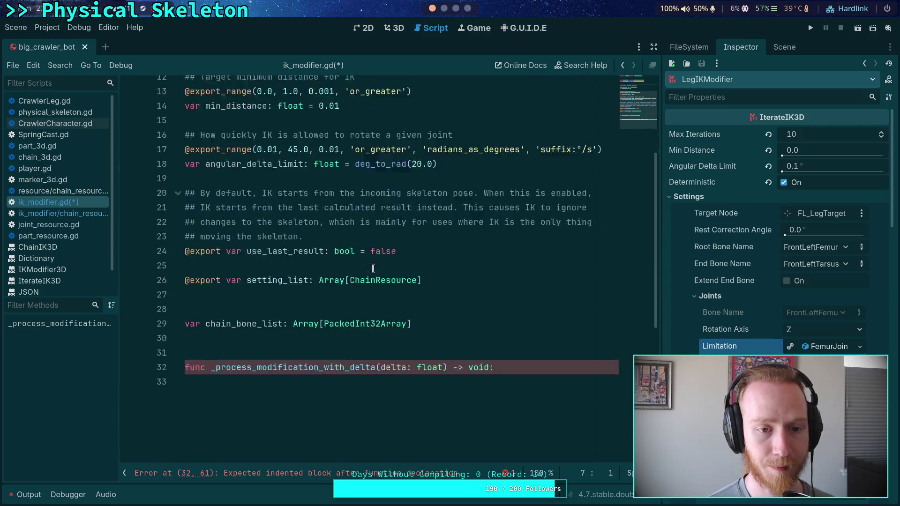
scroll(324, 249, "up", 2)
left_click(324, 332)
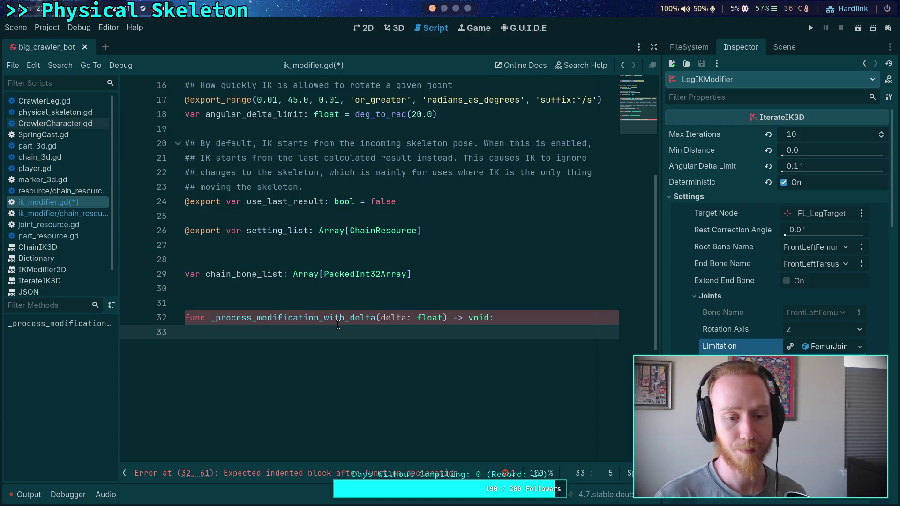
Step: Delete the use_last_result comment and option on lines 20–24
scroll(312, 287, "up", 1)
mouse_move(394, 246)
left_mouse_down()
mouse_move(405, 231)
mouse_move(342, 171)
left_mouse_up()
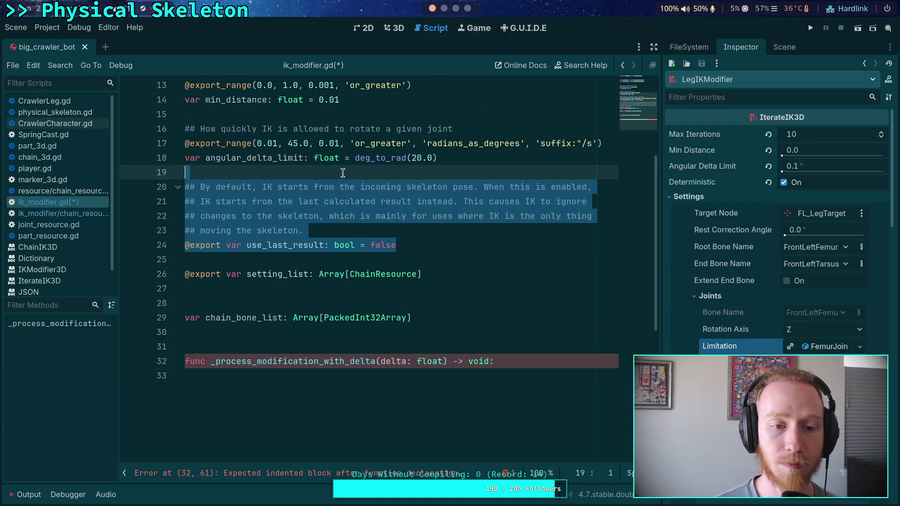
key("BackSpace")
key("BackSpace")
scroll(375, 294, "up", 2)
scroll(375, 295, "up", 2)
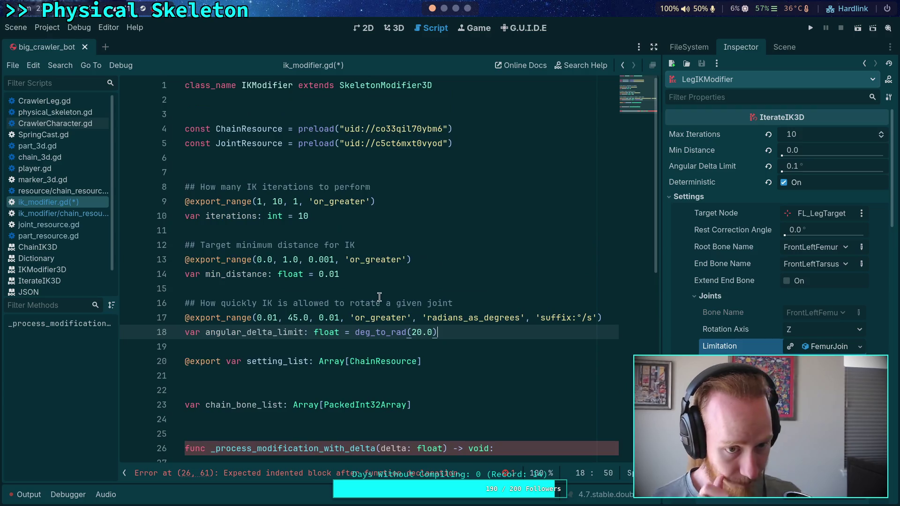
scroll(382, 303, "down", 2)
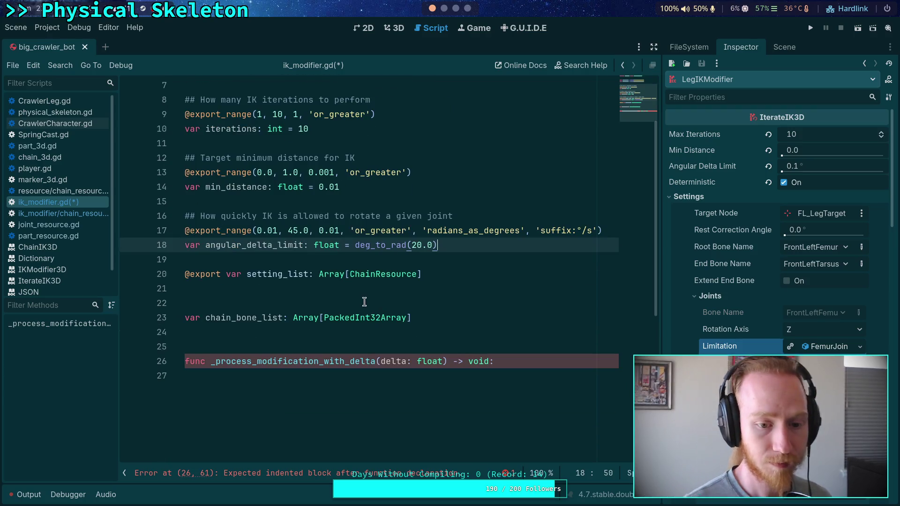
Step: Write 'for index in range(setting_list.size()):' as the function's first line
left_click(534, 377)
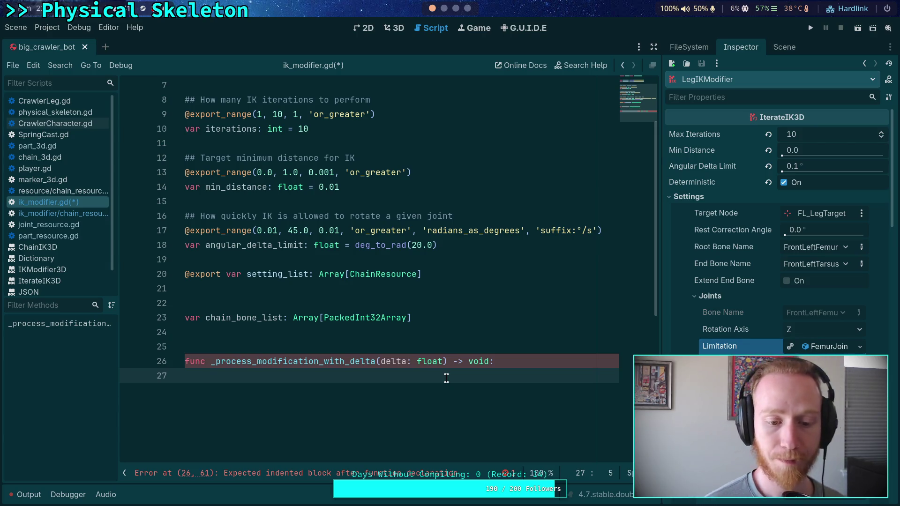
scroll(447, 378, "down", 1)
type("for sett")
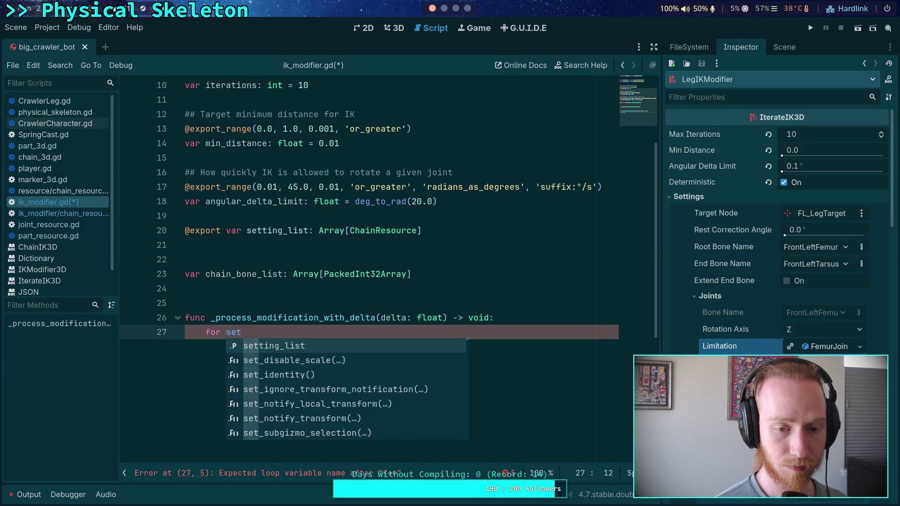
key("BackSpace")
key("BackSpace")
key("BackSpace")
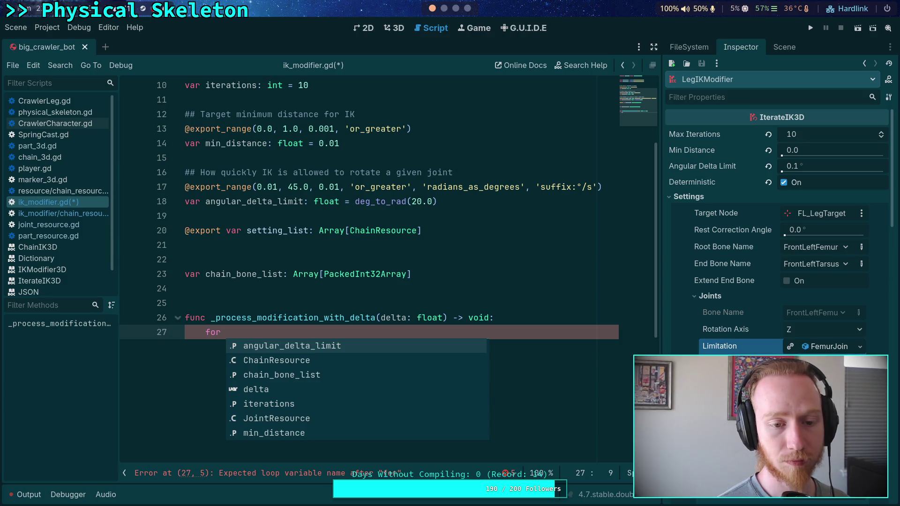
type("index in ")
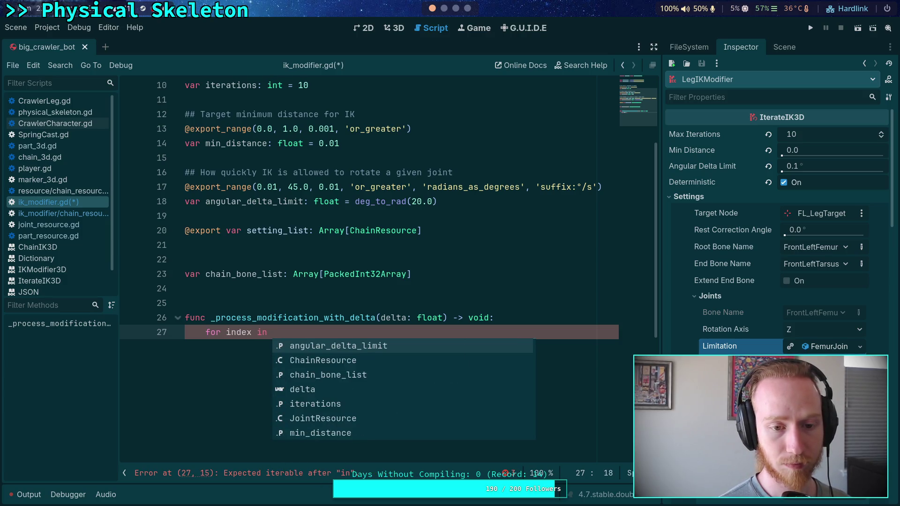
type("range(")
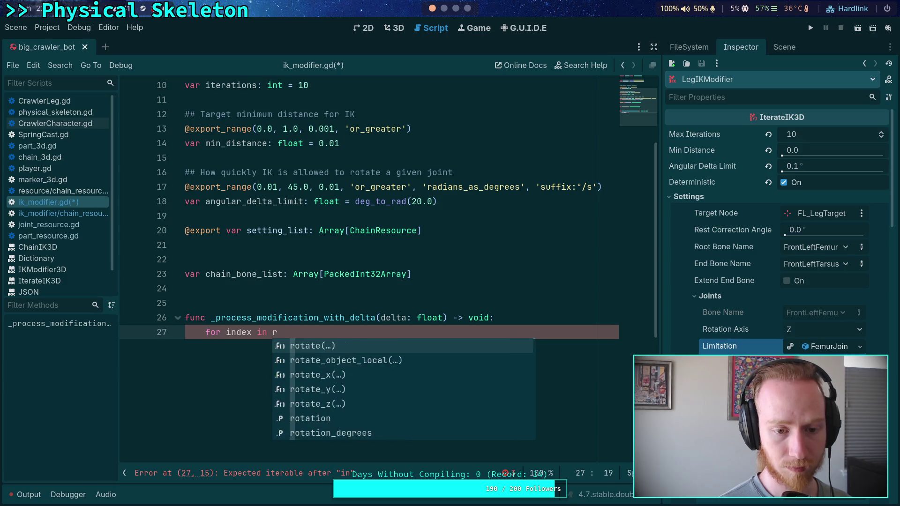
type("setting")
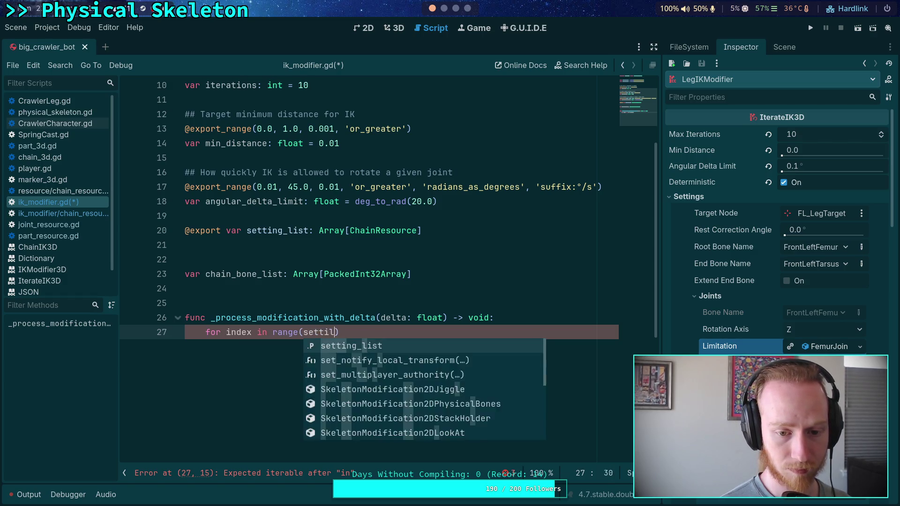
key("Return")
type(".size")
key("Return")
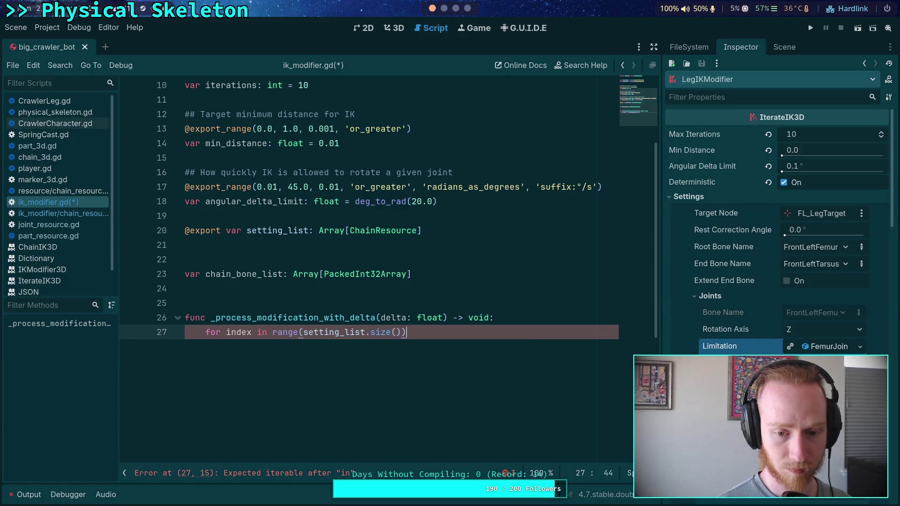
type("):")
key("Return")
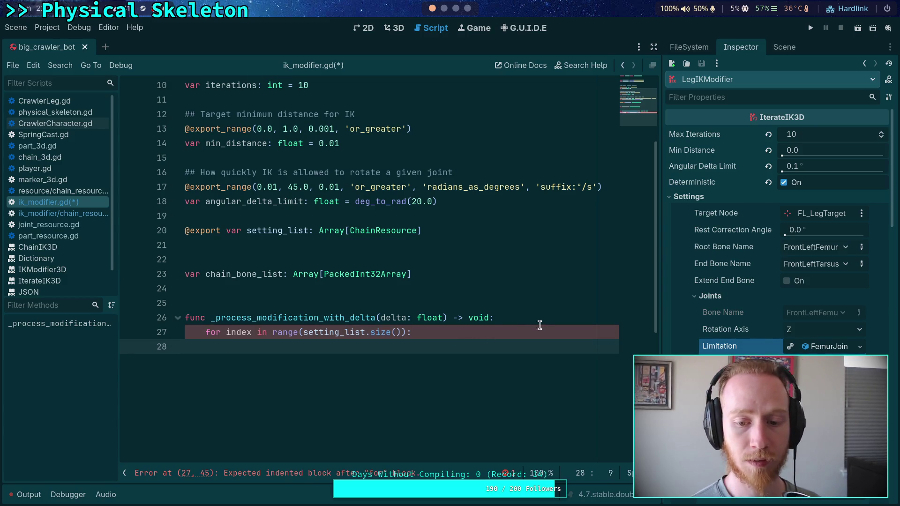
left_click(535, 319)
left_click(496, 345)
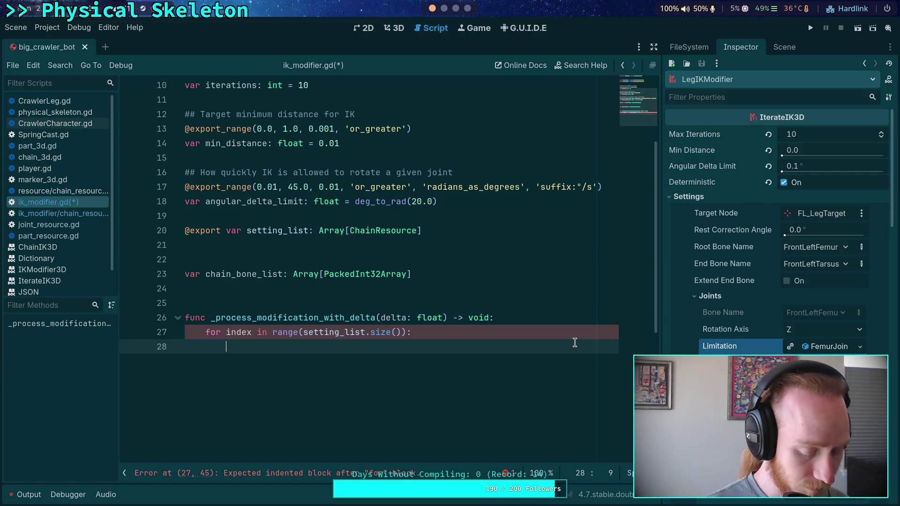
Step: Type 'if index >= chain_bone_list.size():' inside the for loop
type("if ")
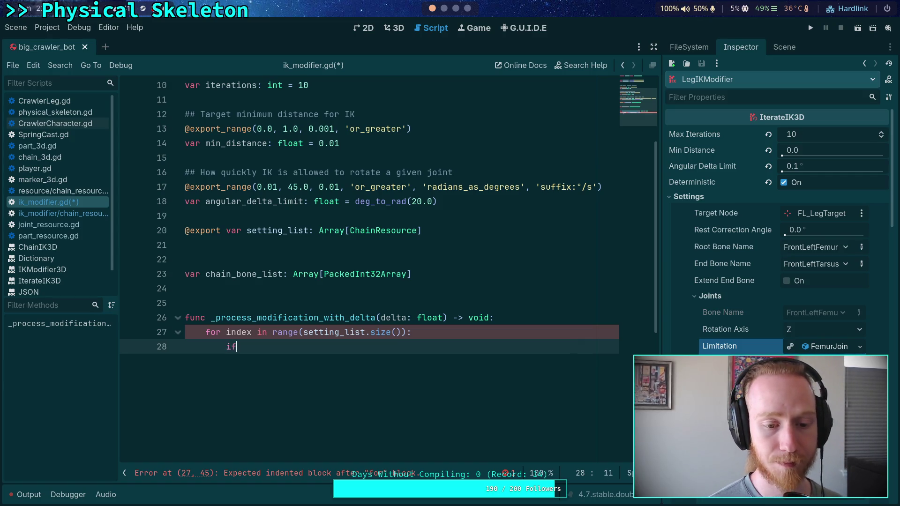
type("index >= ")
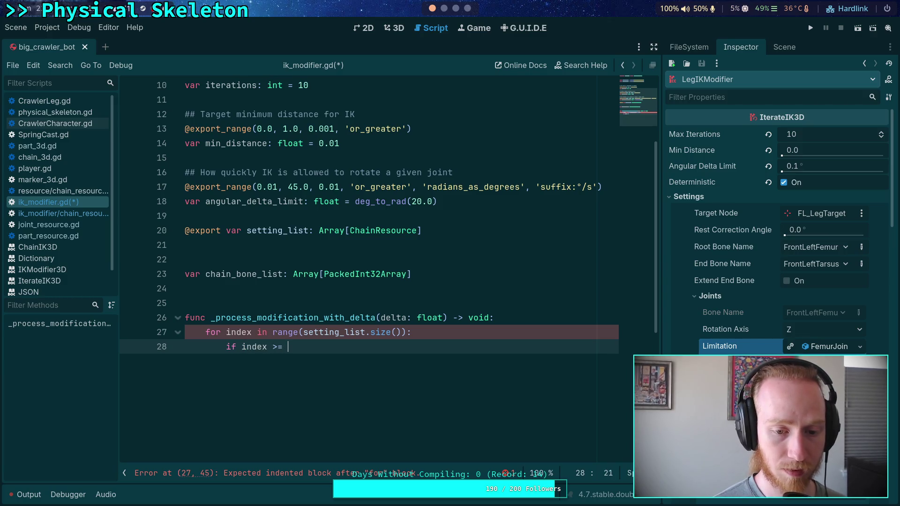
type("chain_bone_list.siz")
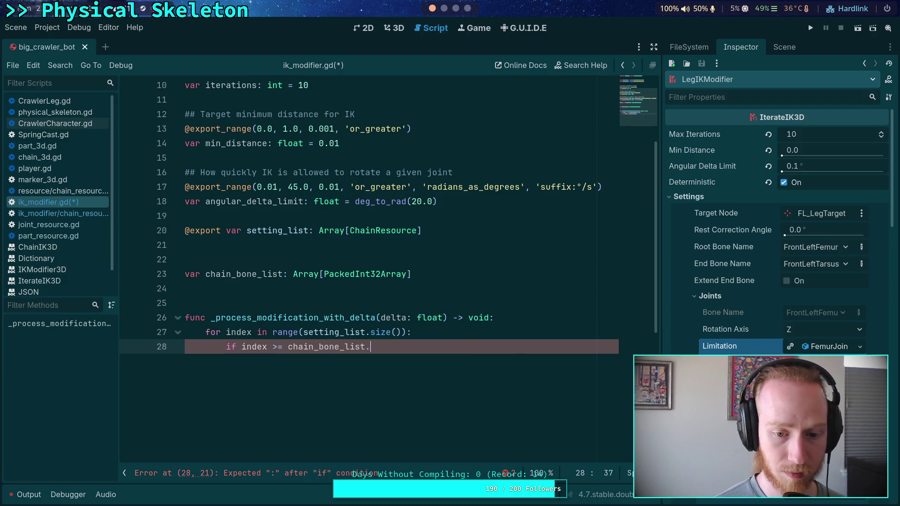
type("e():")
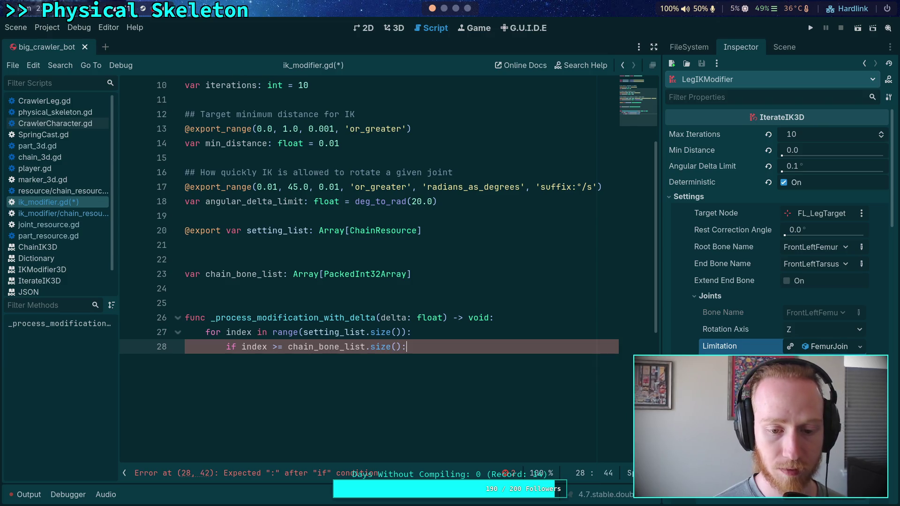
Step: Finish the 'if index >= chain_bone_list.size():' line and add a blank line below the func header
key("Return")
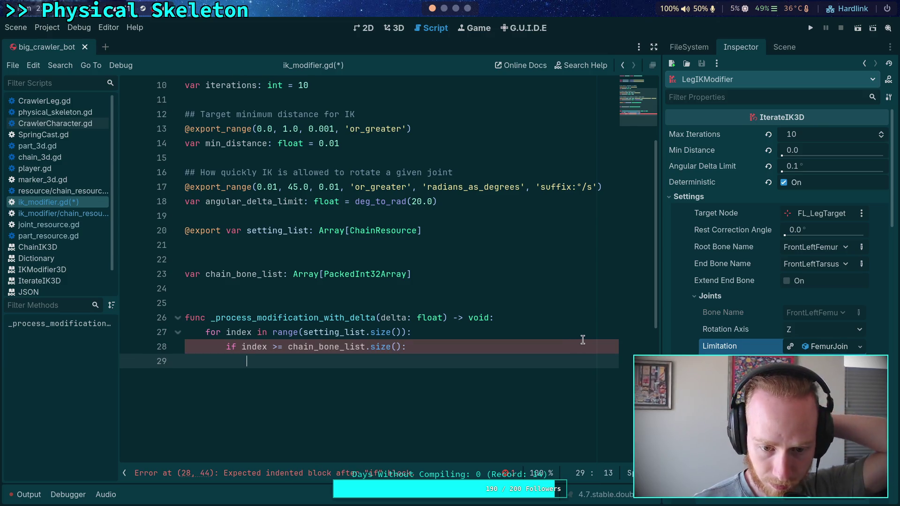
left_click(532, 322)
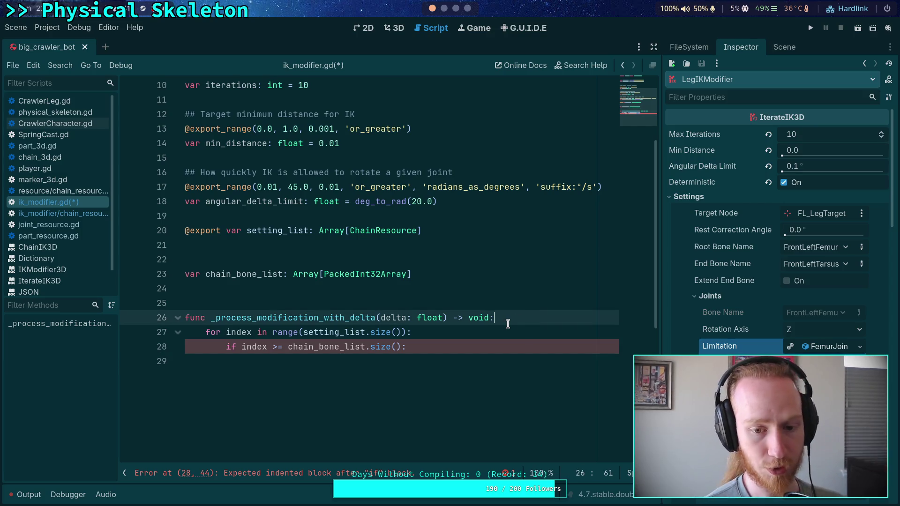
key("Return")
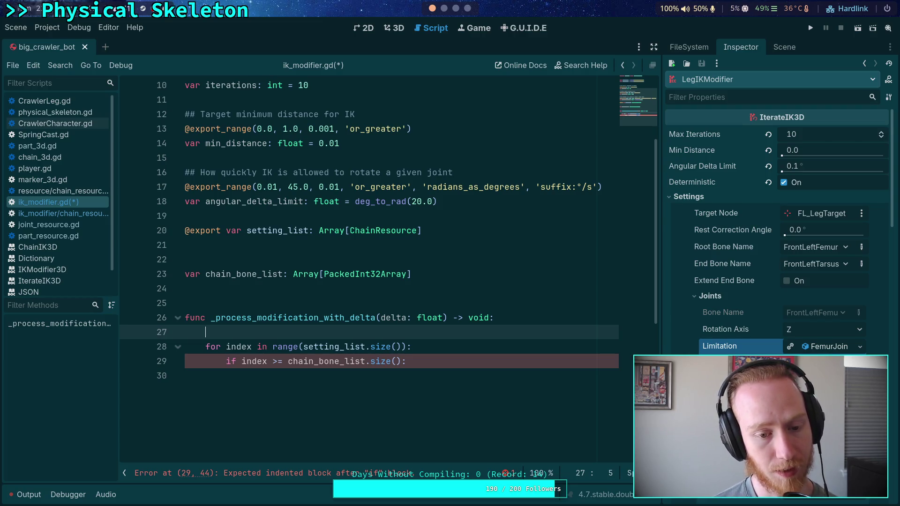
Step: Replace the for loop and if check with 'if not initialized:' at the top of the function
mouse_move(434, 359)
left_mouse_down()
mouse_move(348, 347)
mouse_move(205, 348)
left_mouse_up()
key("BackSpace")
left_click(259, 332)
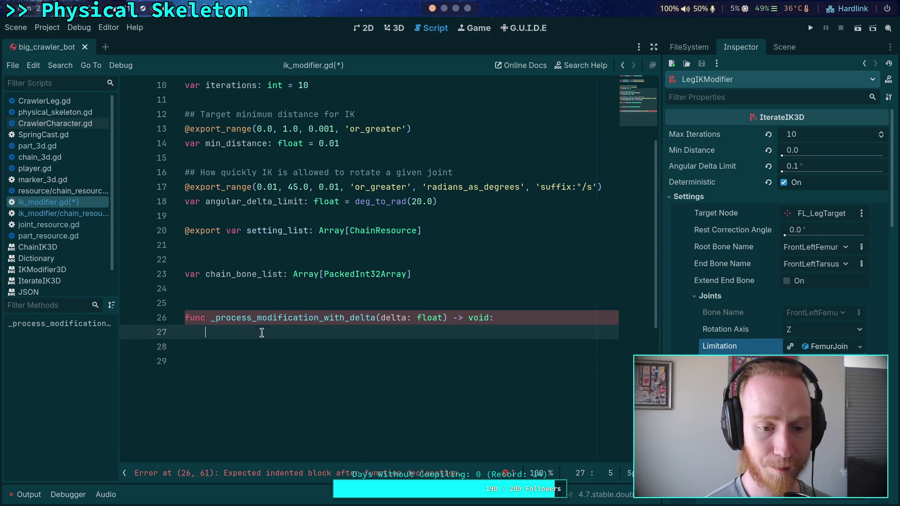
type("if not in")
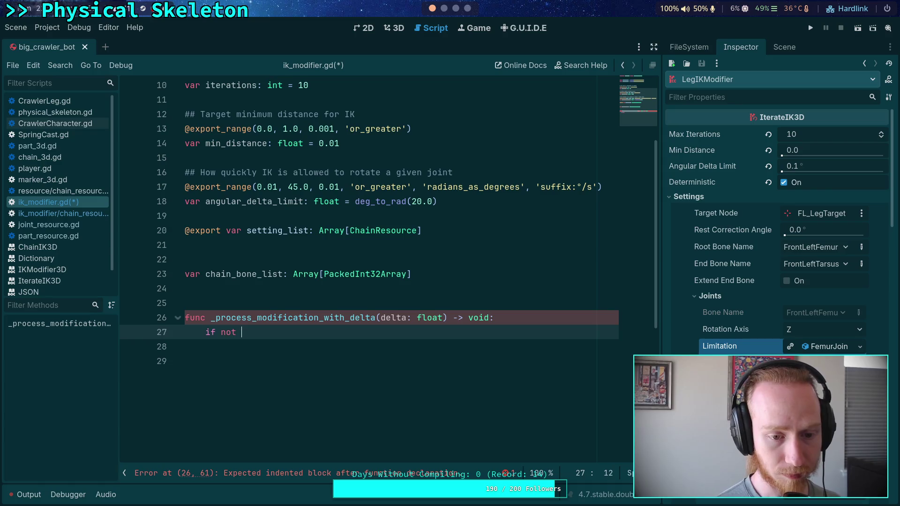
type("itialized:")
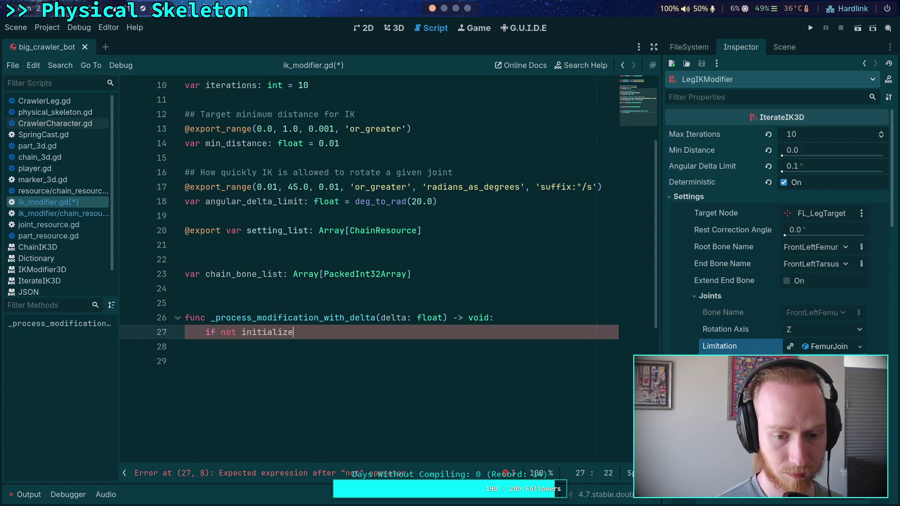
key("Return")
type("_init")
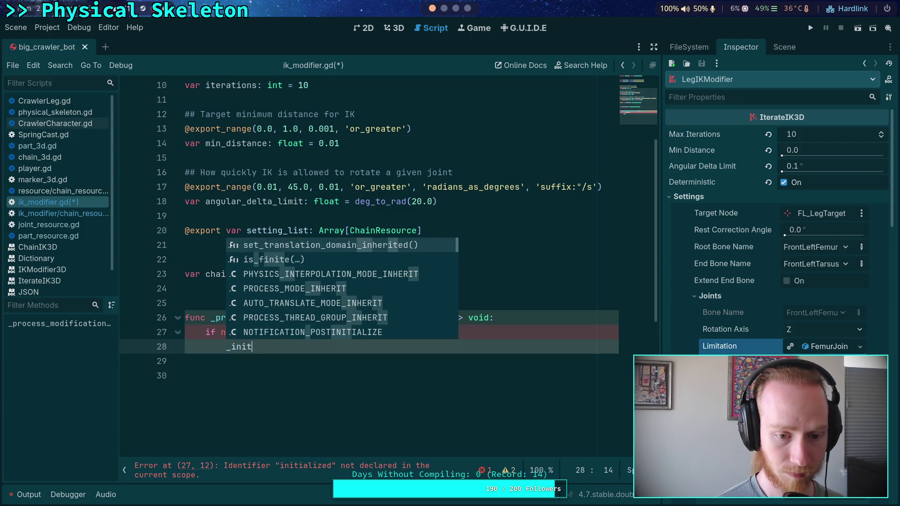
key("BackSpace")
key("BackSpace")
key("BackSpace")
key("Up")
key("Up")
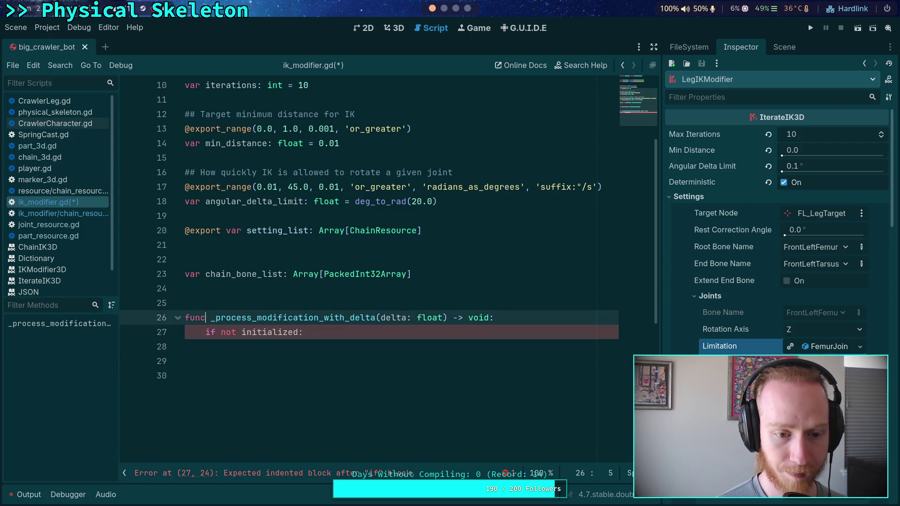
Step: Add blank lines above the process function and begin 'func _ready() -> void:'
left_click(185, 303)
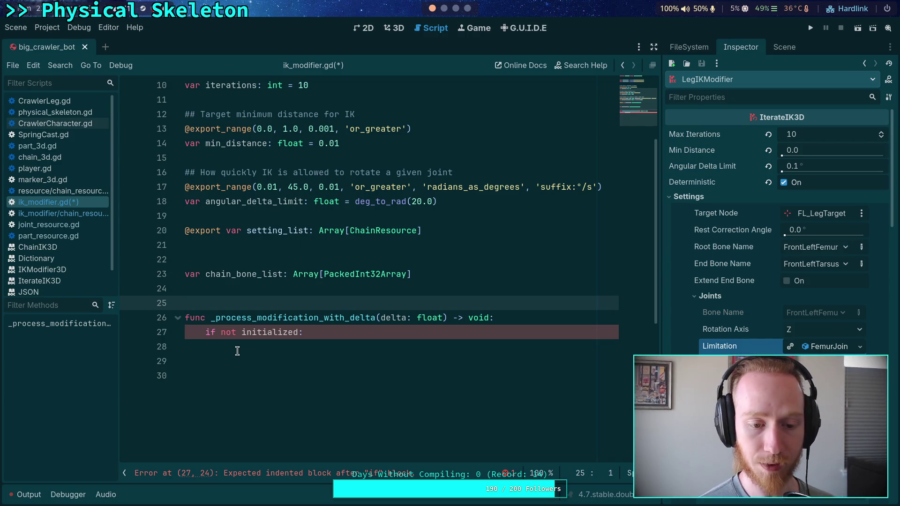
left_click(230, 350)
left_click_drag(229, 350, 222, 319)
left_click(219, 304)
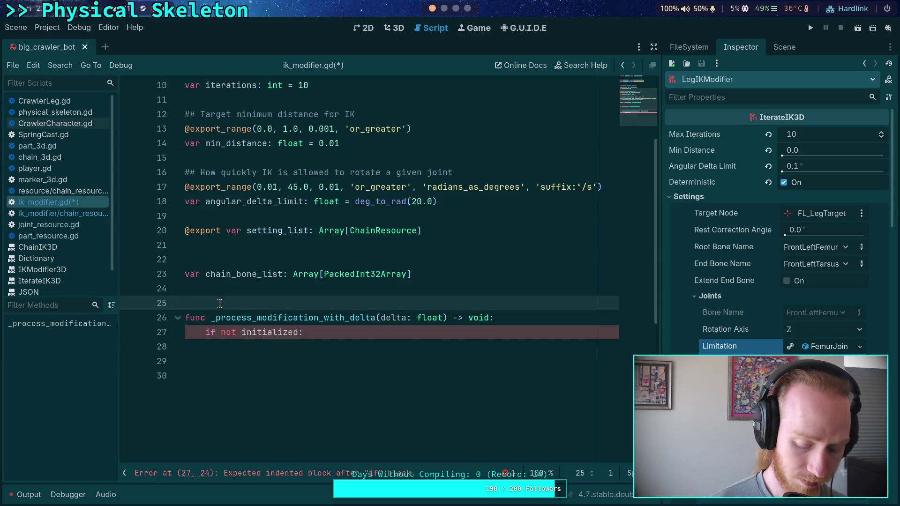
key("Return")
key("Return")
key("Up")
type("func _rea")
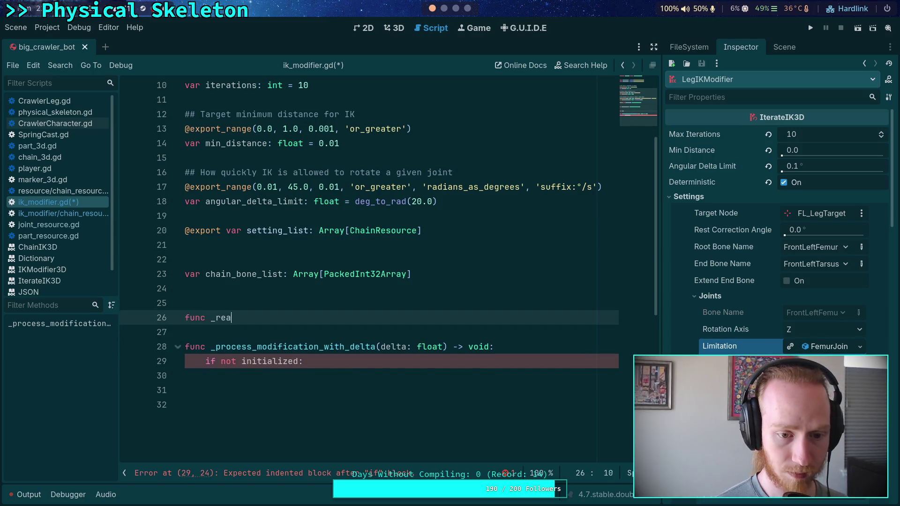
type("dy() -> ")
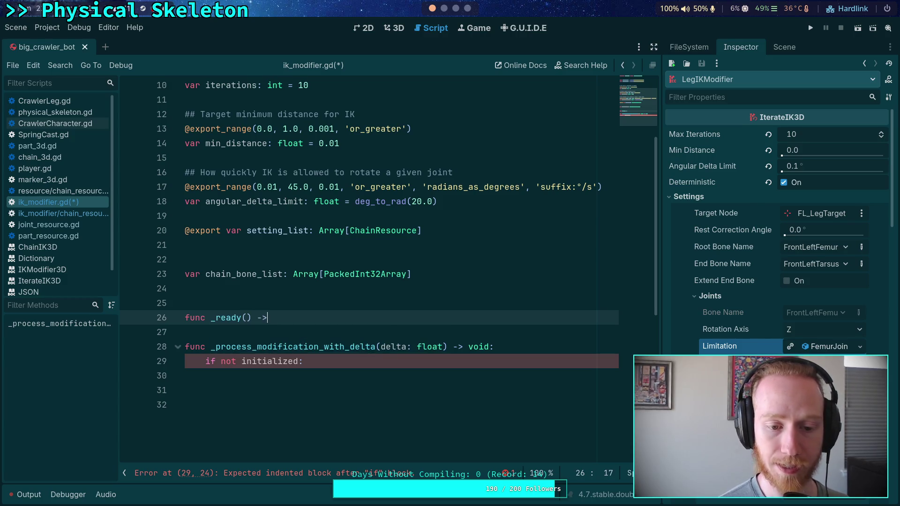
type("void:")
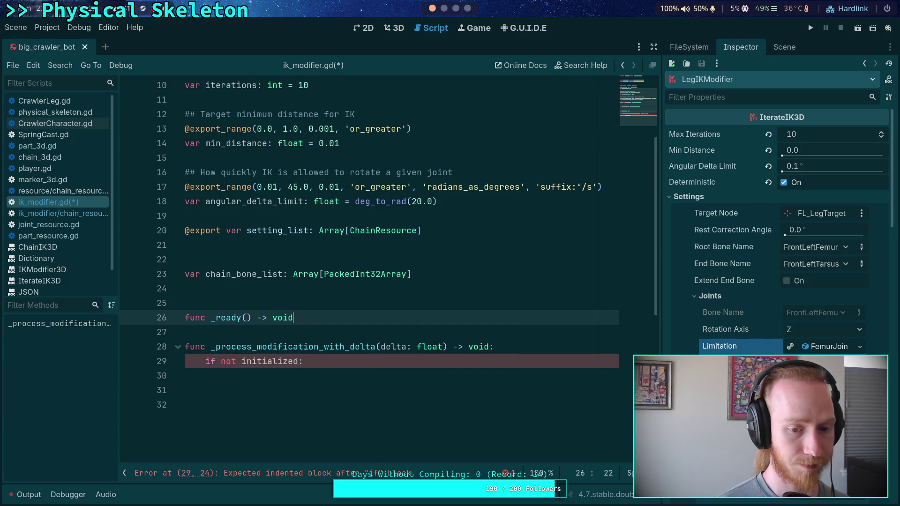
Step: Give _ready the body 'chain_bone_list.resize(setting_list.size())'
key("Return")
type("chain_")
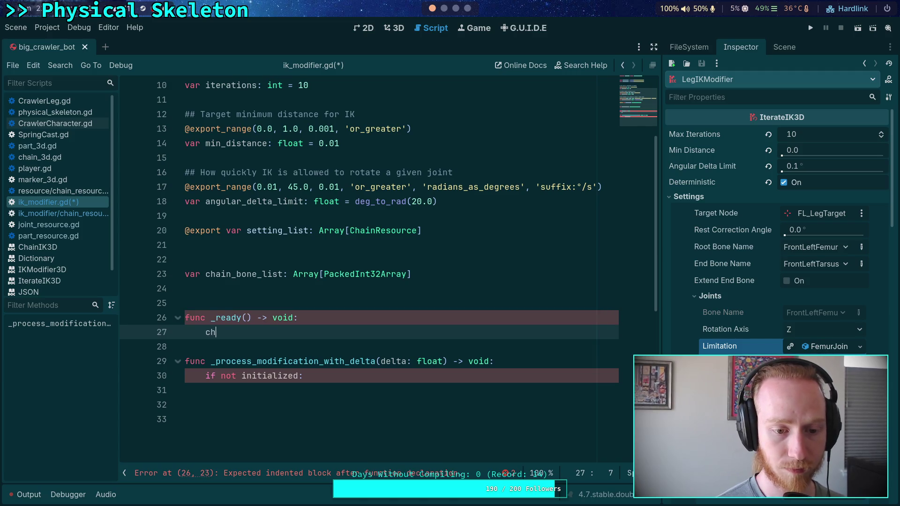
key("Return")
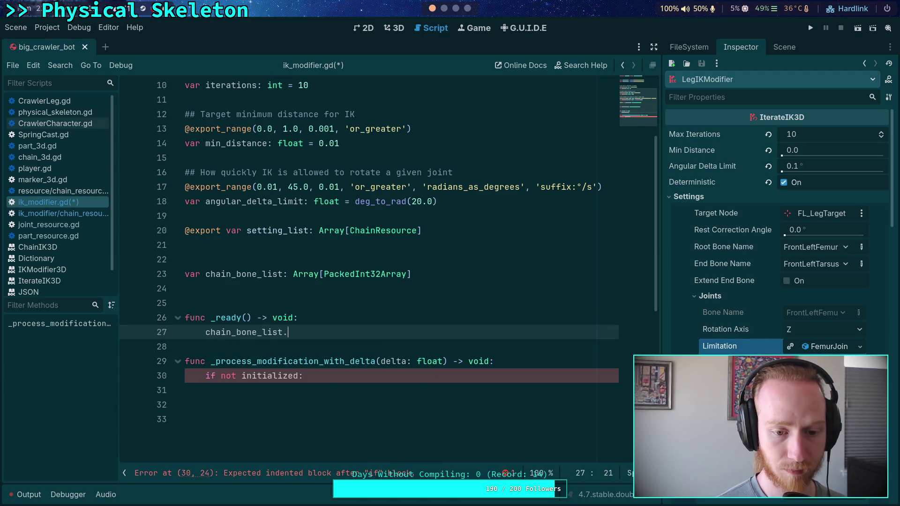
type(".res")
key("Return")
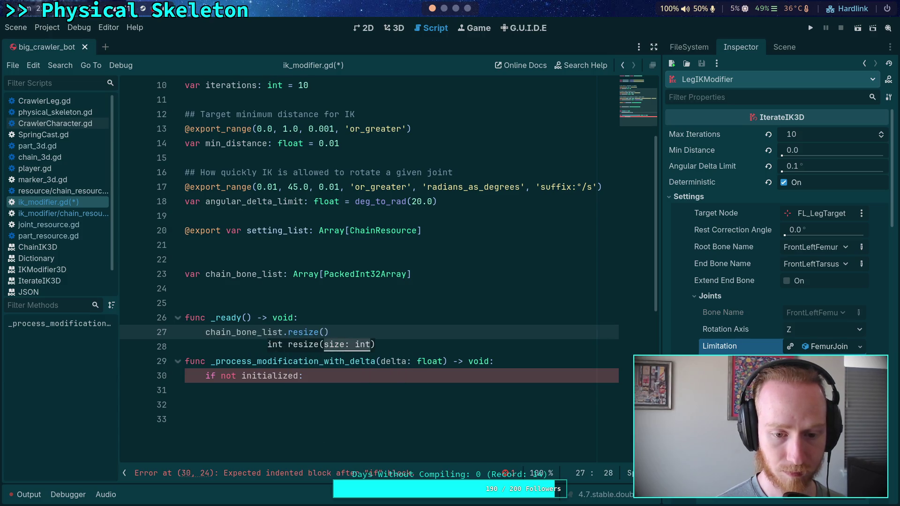
type("setting_l")
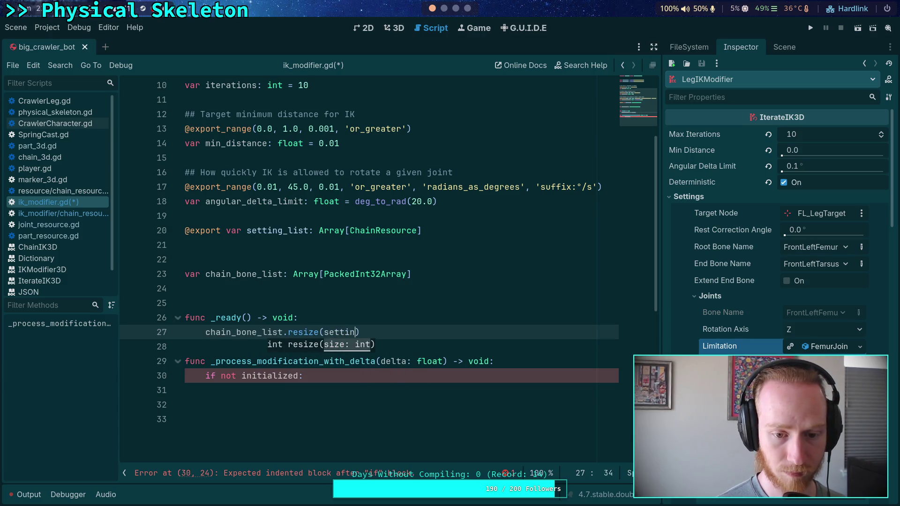
key("Return")
type(".siz")
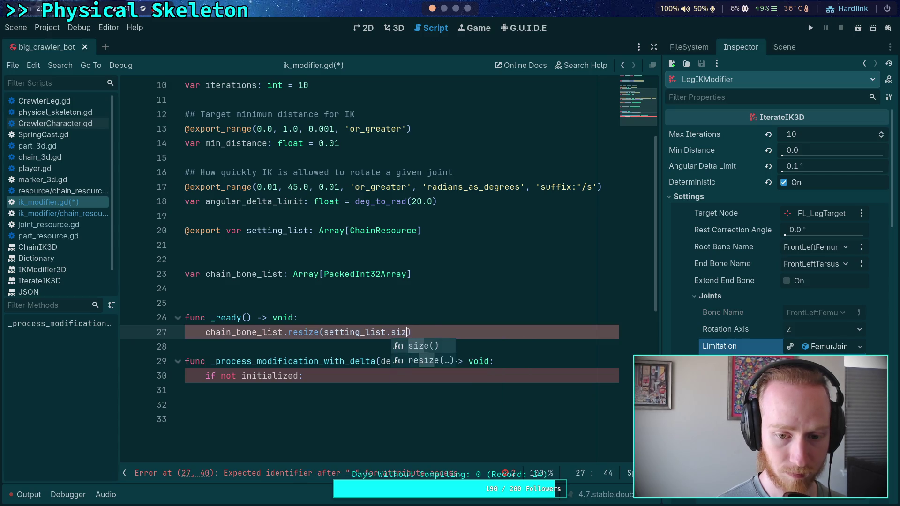
key("Return")
key("End")
key("Return")
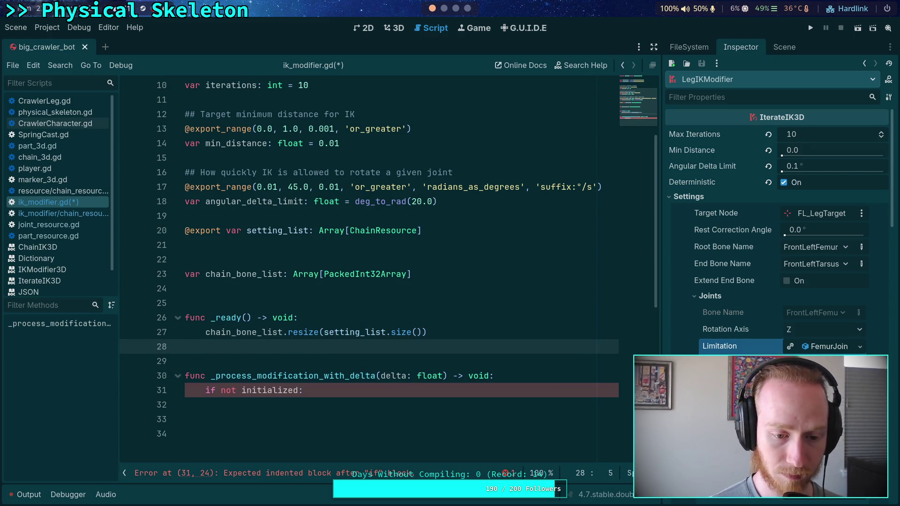
Step: Replace 'if not initialized:' in the process function with 'pass'
scroll(236, 359, "down", 1)
left_click(237, 359)
key("BackSpace")
key("BackSpace")
key("shift+Home")
key("BackSpace")
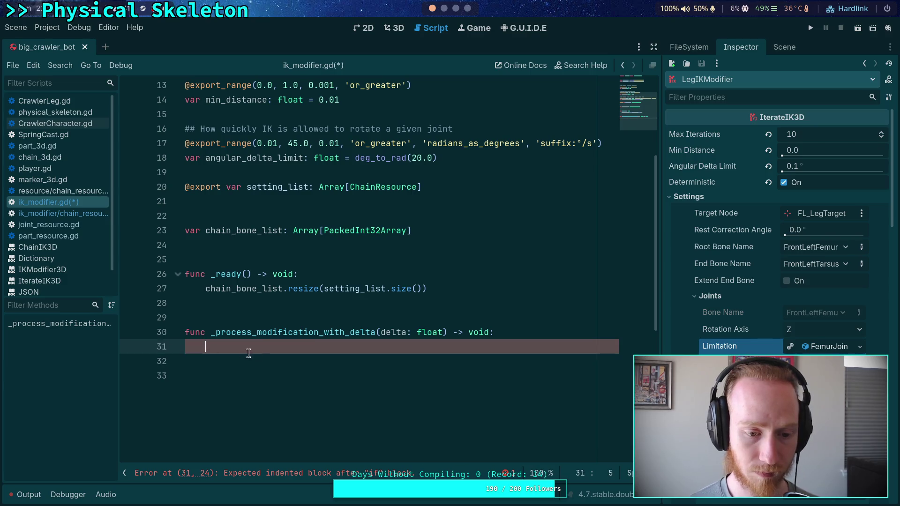
type("pass")
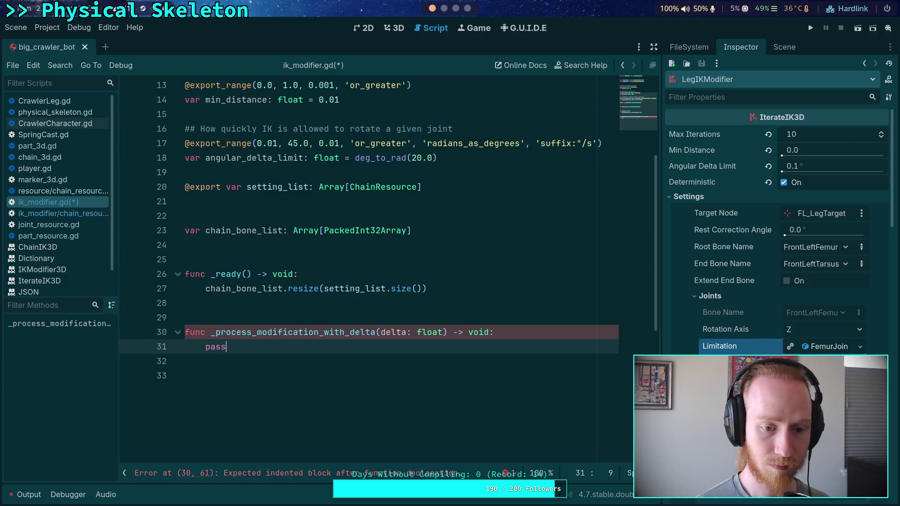
left_click(331, 308)
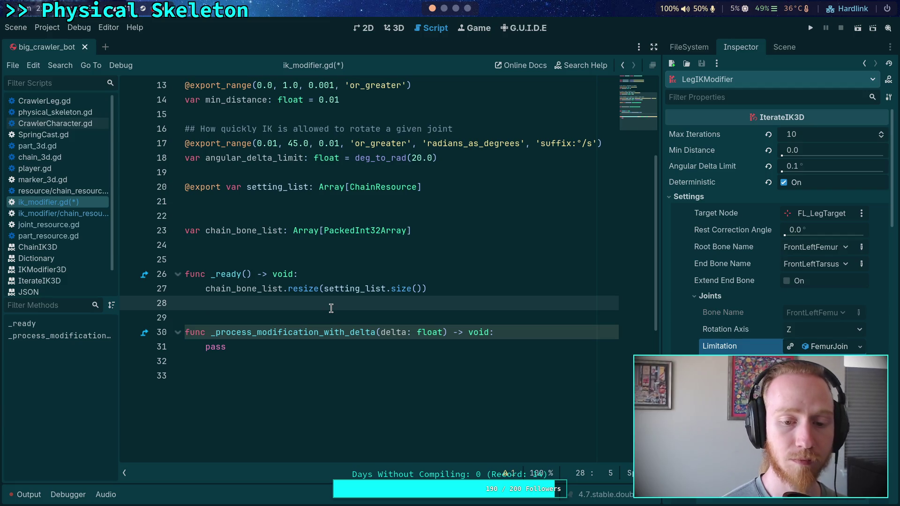
Step: Add 'var count: int = setting_list.size()' as the first line of _ready
type("for index in range")
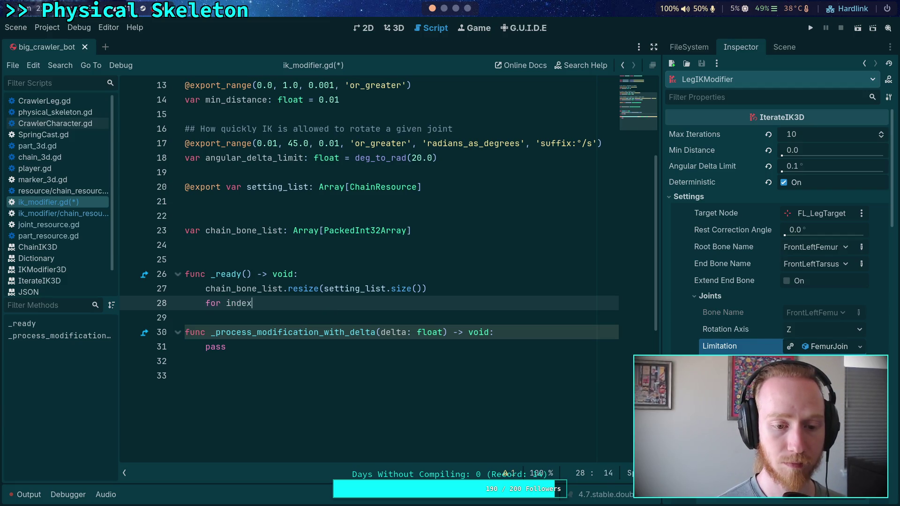
key("Escape")
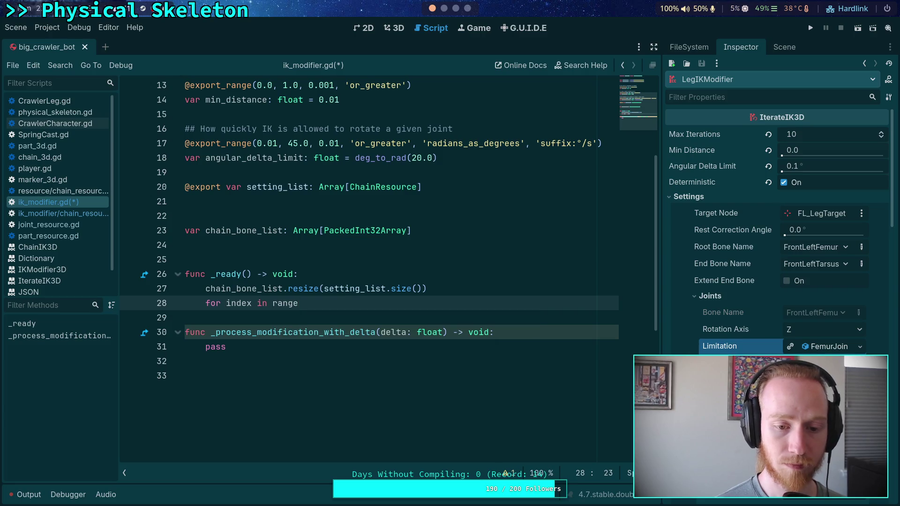
key("Up")
key("Up")
key("Return")
type("var count: int")
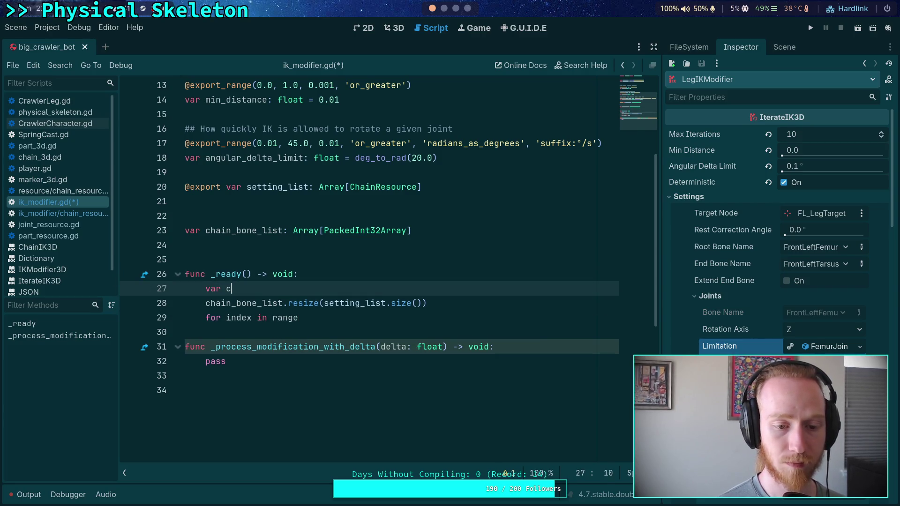
type(" = setting_list.iz")
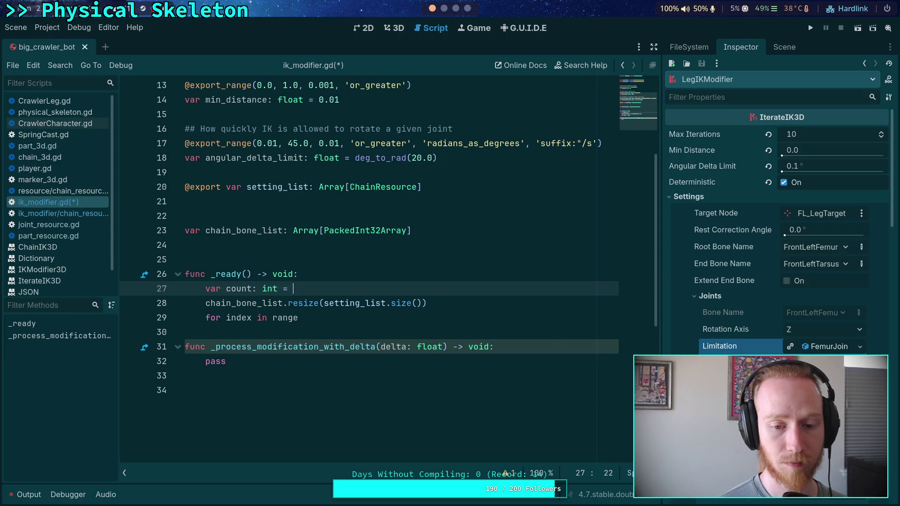
key("BackSpace")
key("BackSpace")
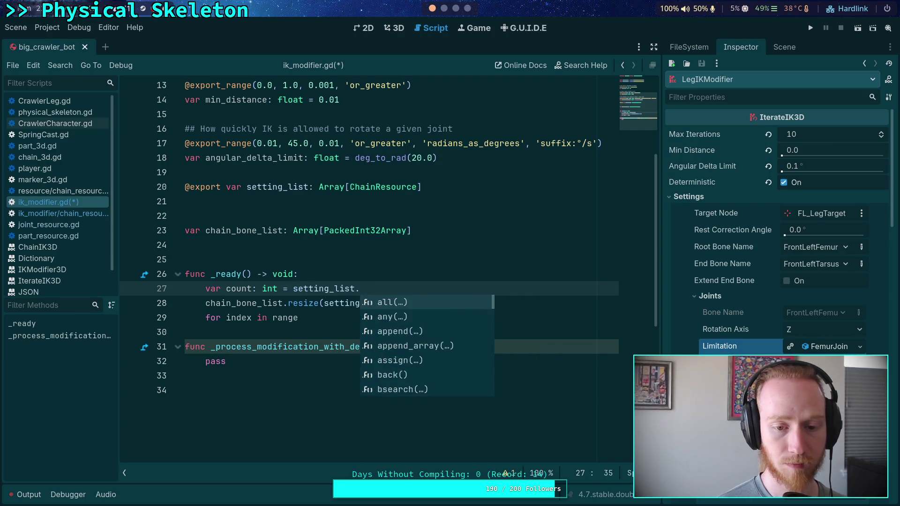
type("size")
key("Return")
Step: Change the call to resize(count) and complete the loop header 'for index in range(count):'
left_click(386, 303)
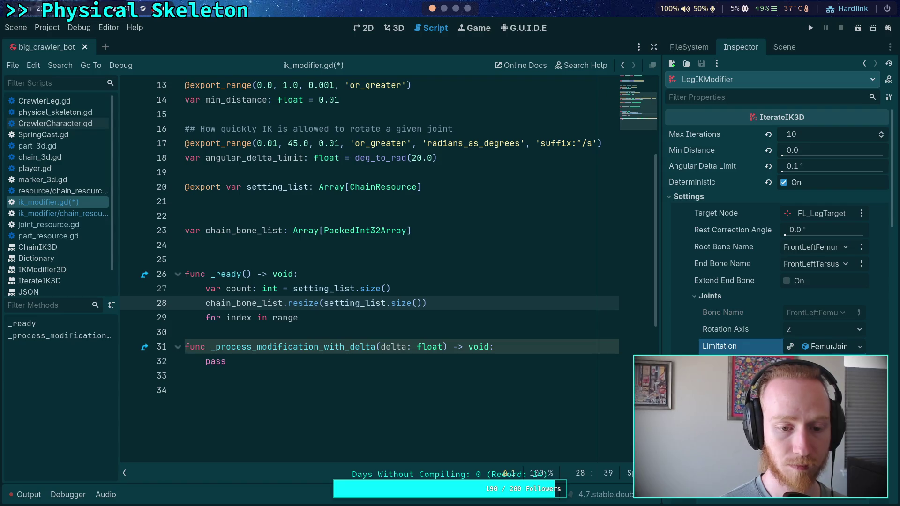
left_click(340, 303)
key("shift+End")
key("shift+Left")
key("BackSpace")
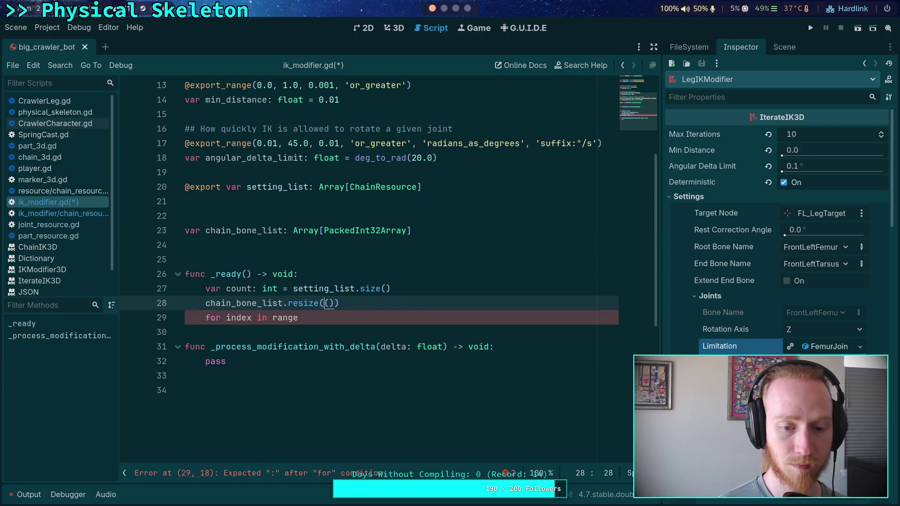
type("count")
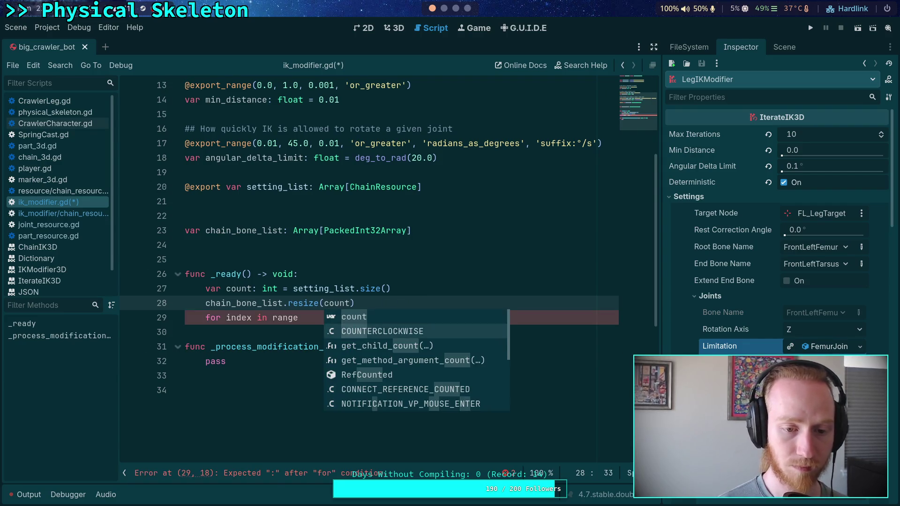
left_click(298, 318)
type("(count")
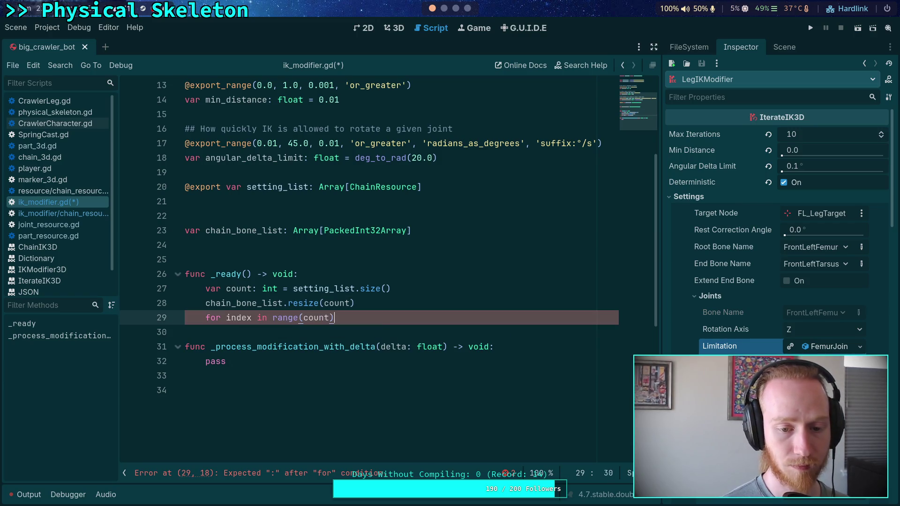
type("):")
key("Return")
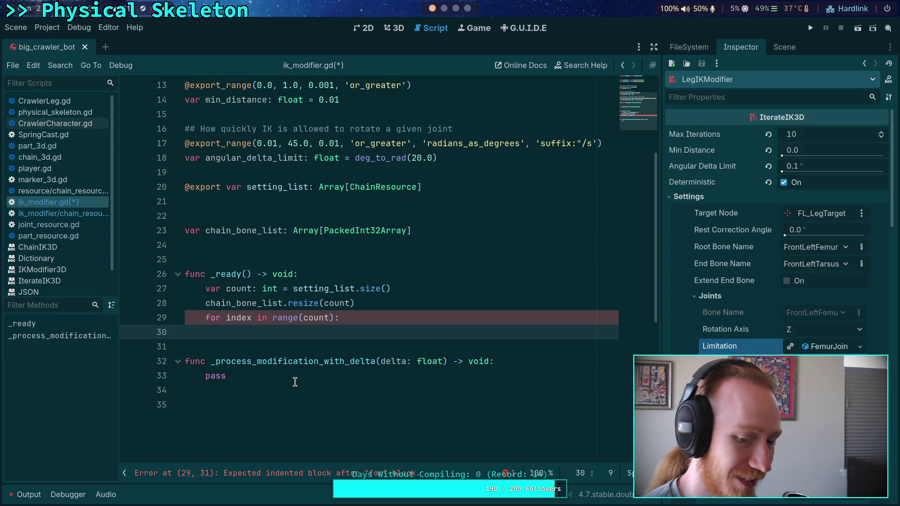
Step: Check the process function's pass placeholder, then open chain_resource.gd
left_click_drag(311, 375, 293, 366)
left_click(245, 375)
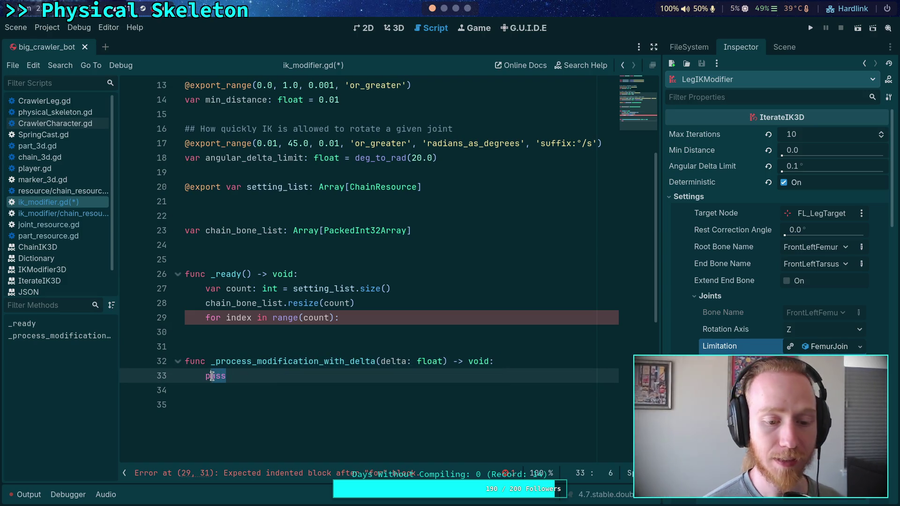
double_click(215, 376)
left_click(285, 332)
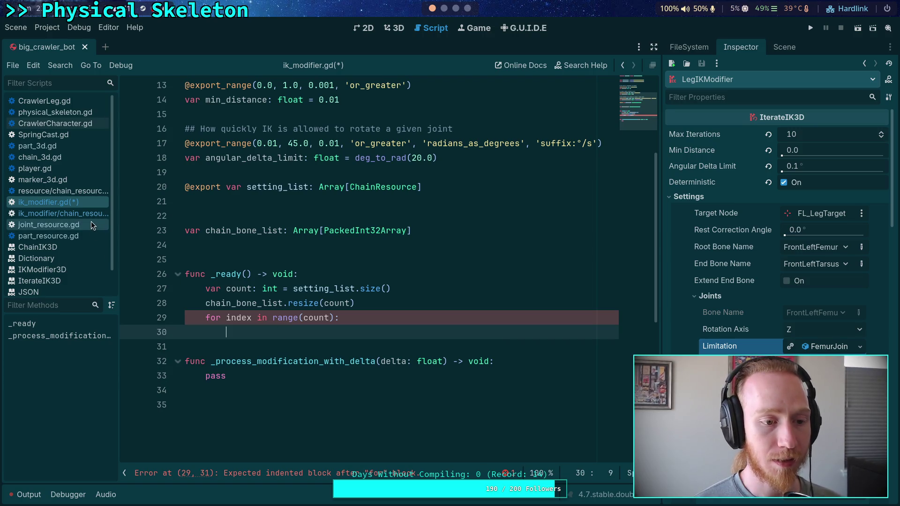
left_click(86, 190)
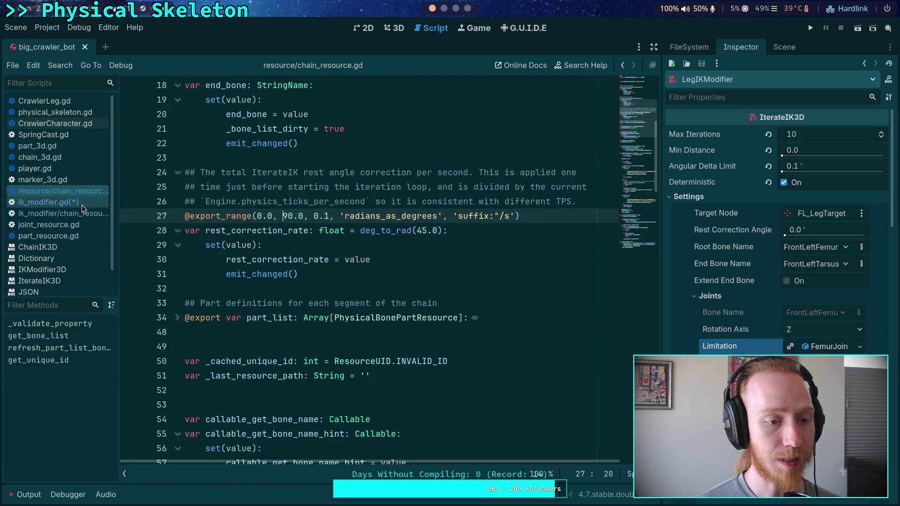
Step: Close the IKModifier3D, JSON and Node3D documentation tabs
left_click(103, 271)
scroll(240, 326, "down", 6)
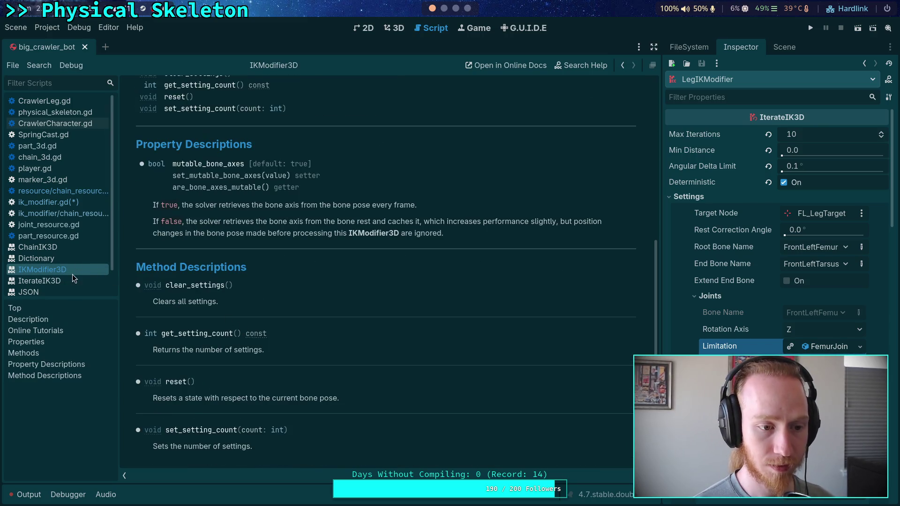
right_click(61, 271)
left_click(84, 281)
right_click(61, 281)
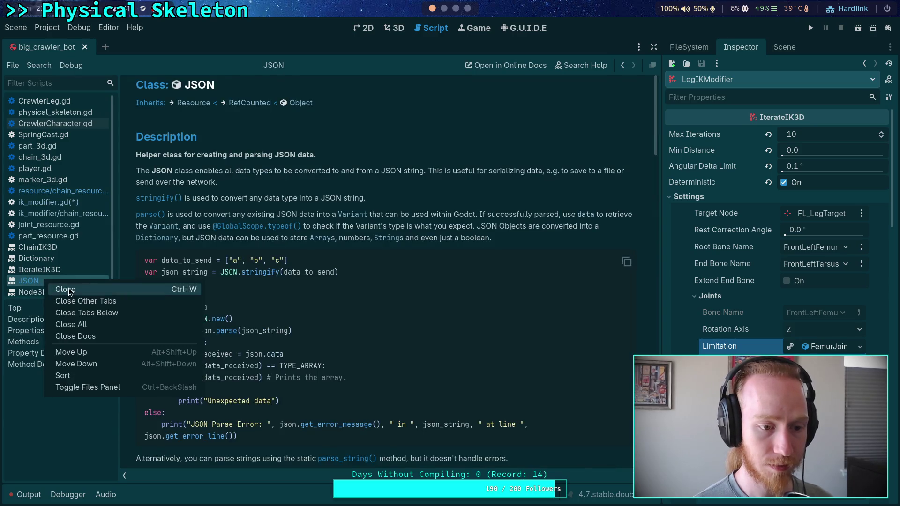
left_click(71, 288)
right_click(61, 281)
left_click(70, 292)
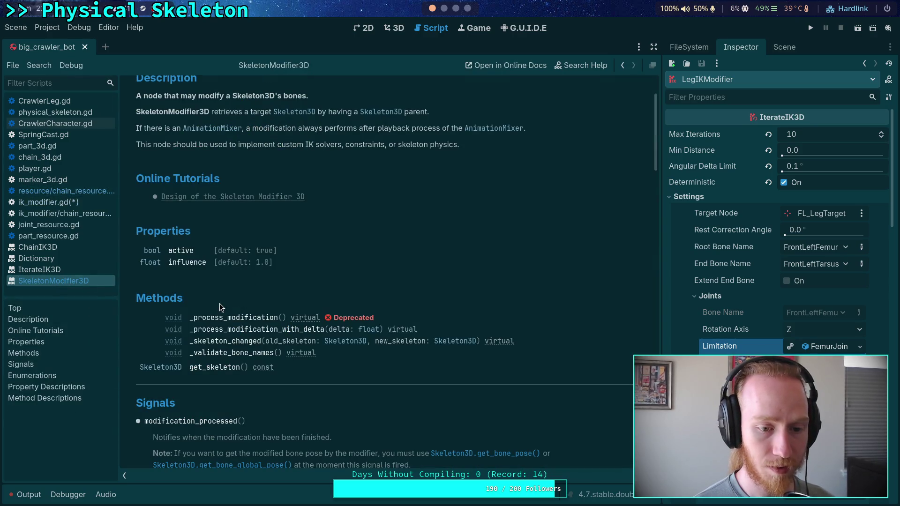
Step: Scroll the SkeletonModifier3D reference down to its Method Descriptions
scroll(234, 307, "down", 1)
scroll(240, 316, "down", 10)
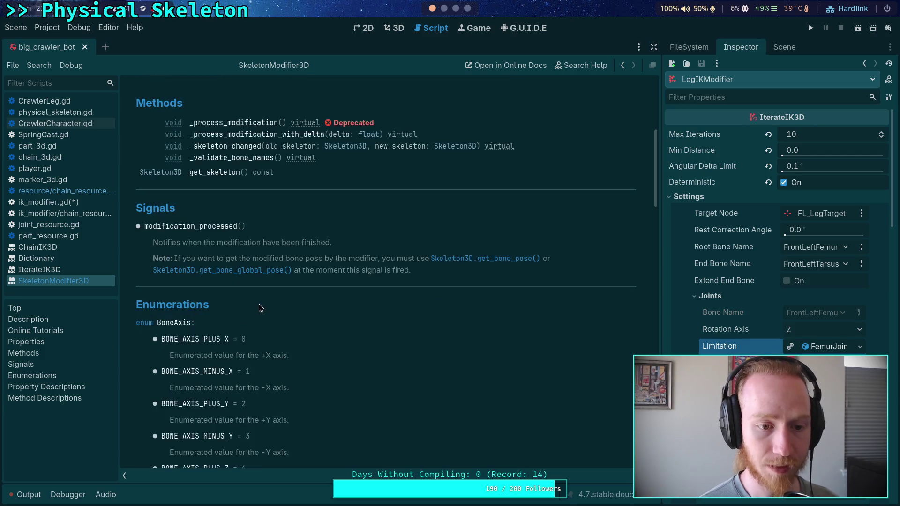
scroll(263, 304, "down", 15)
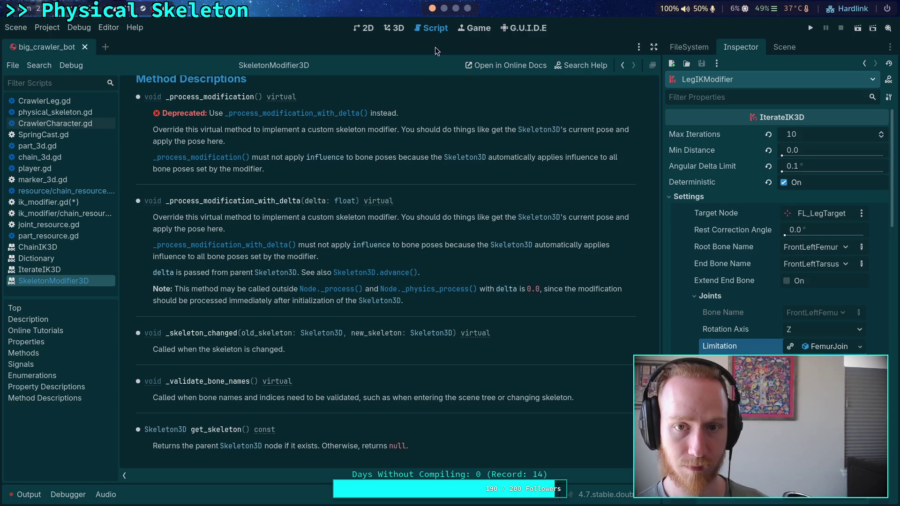
left_click(449, 9)
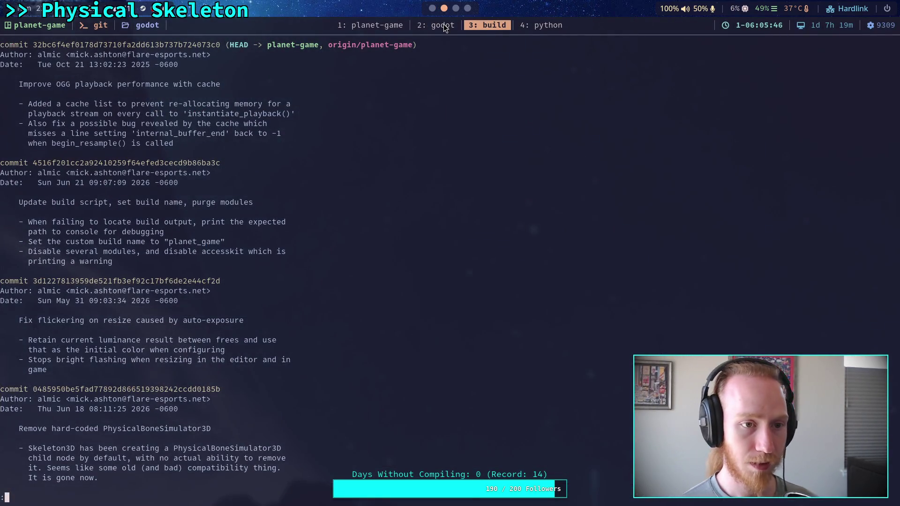
Step: Launch Neovim in the godot repository and live-grep the source for _skeleton_changed
left_click(444, 26)
key("Up")
key("Return")
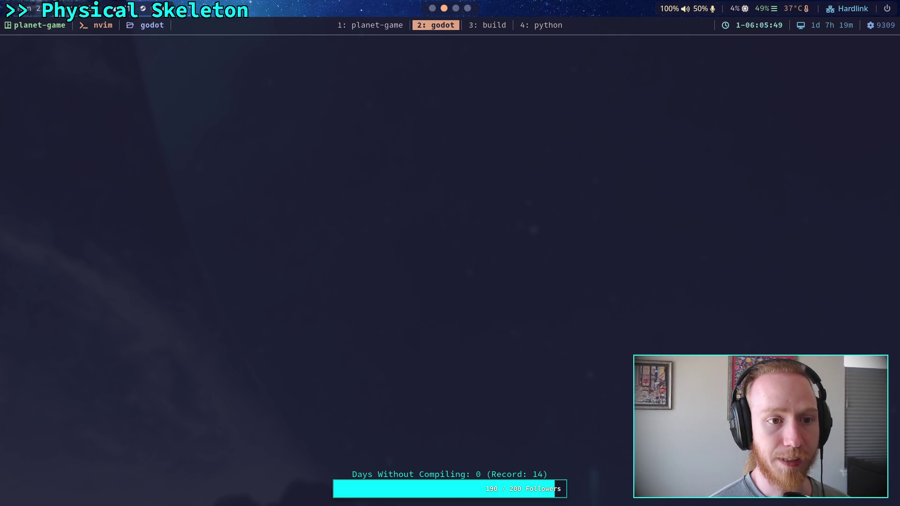
key("space")
type("sg_ske")
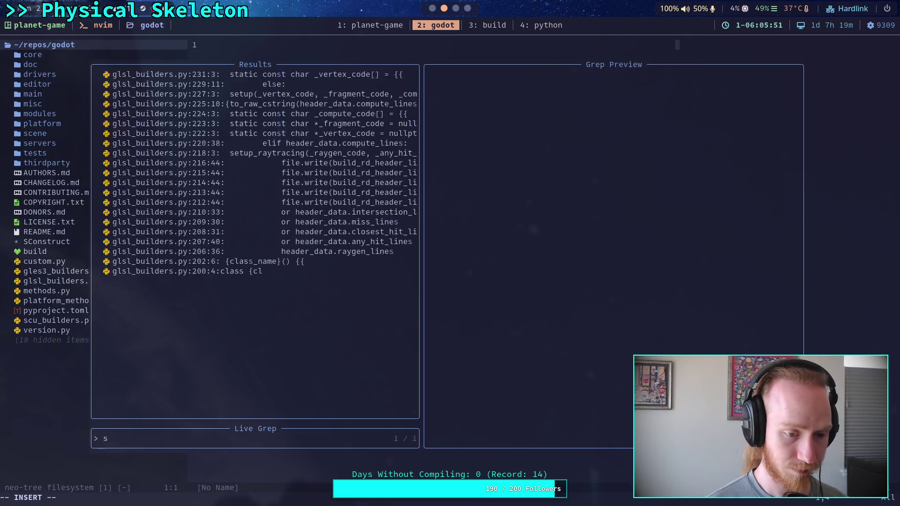
type("leton_changide")
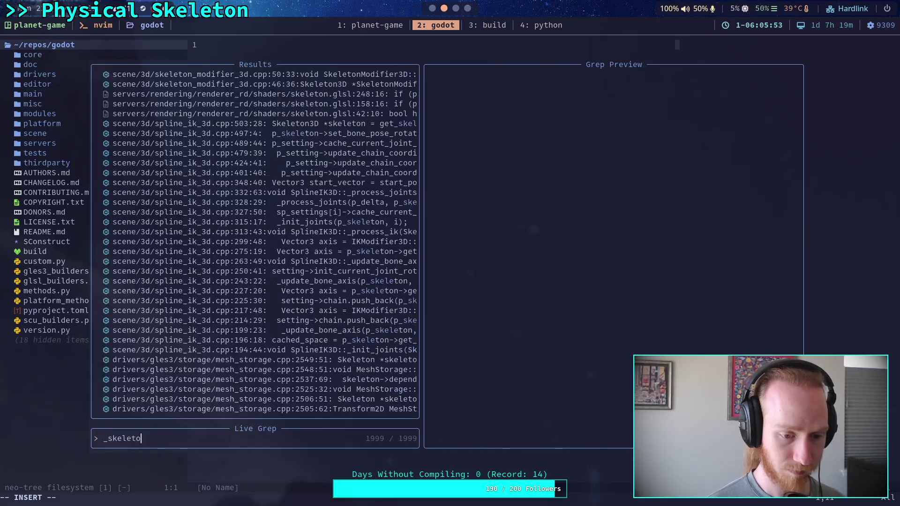
key("BackSpace")
key("BackSpace")
key("BackSpace")
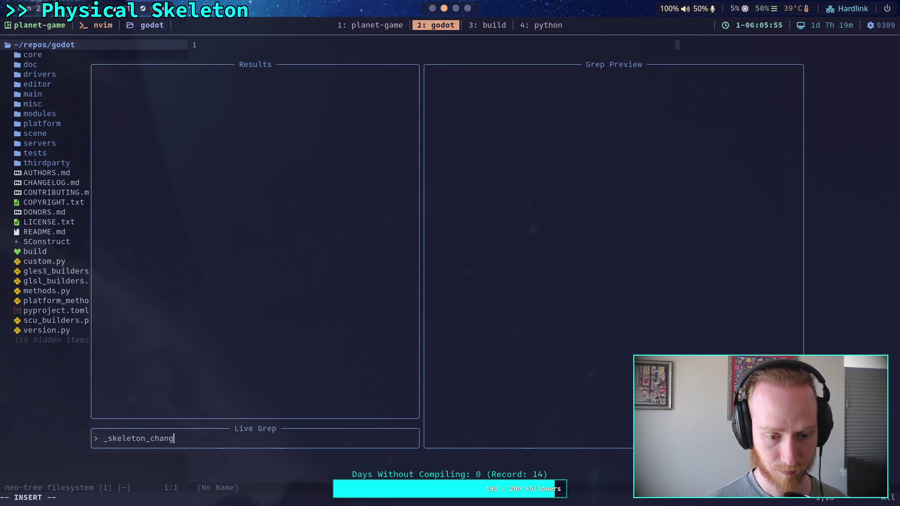
type("ed")
Step: Preview the grep matches and open skeleton_modifier_3d.cpp at the _update_skeleton call site (line 68)
key("Down")
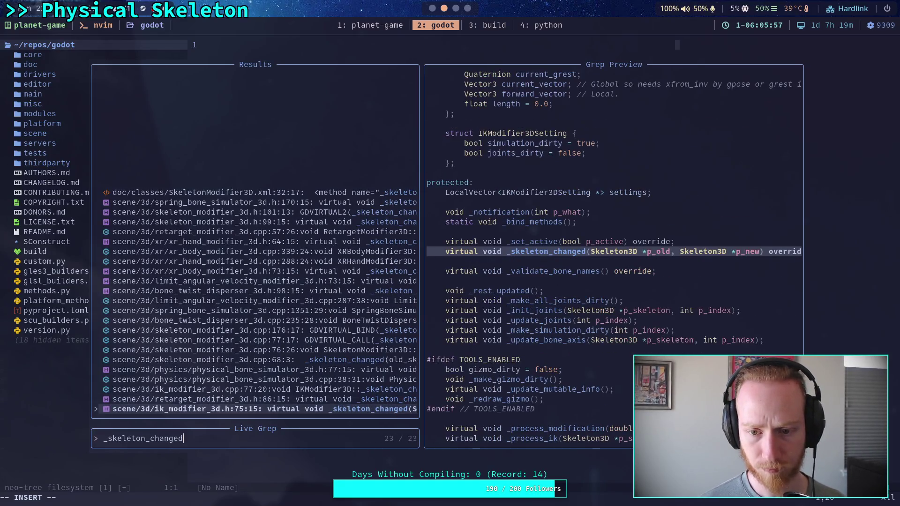
key("Up")
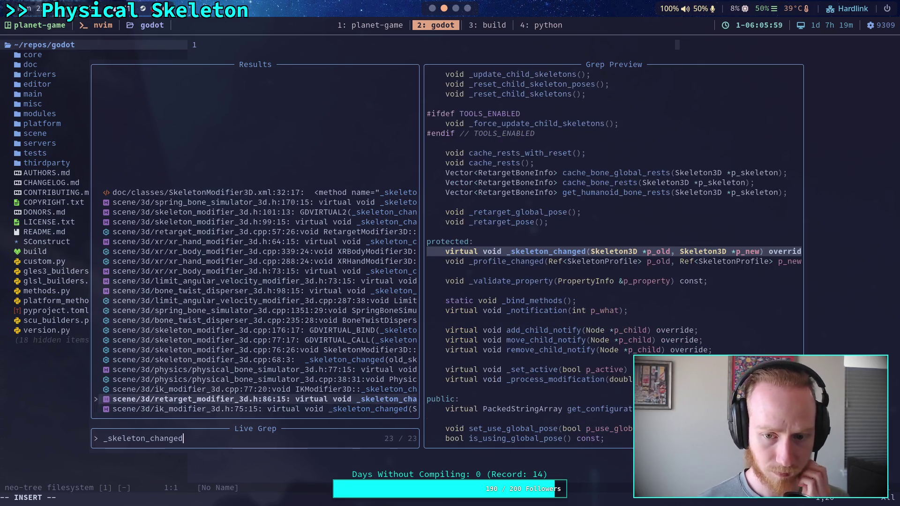
key("Up")
key("Up")
key("Up")
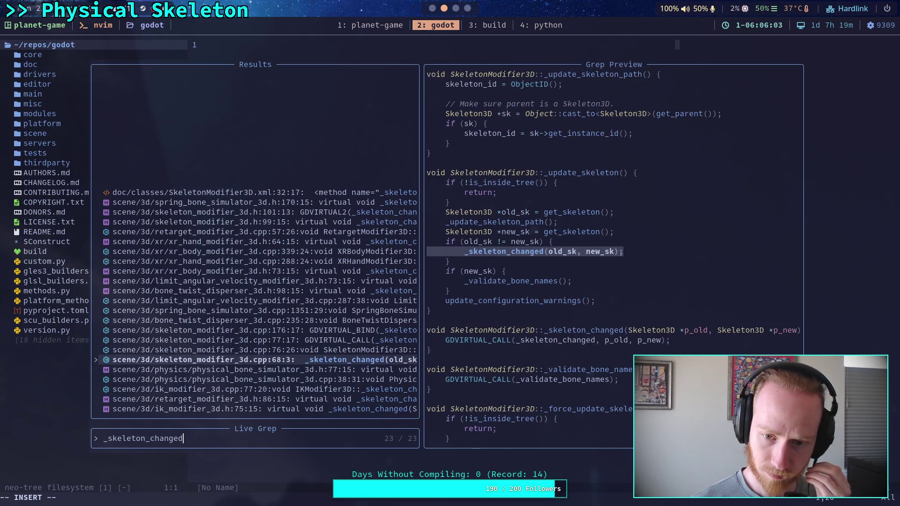
key("Up")
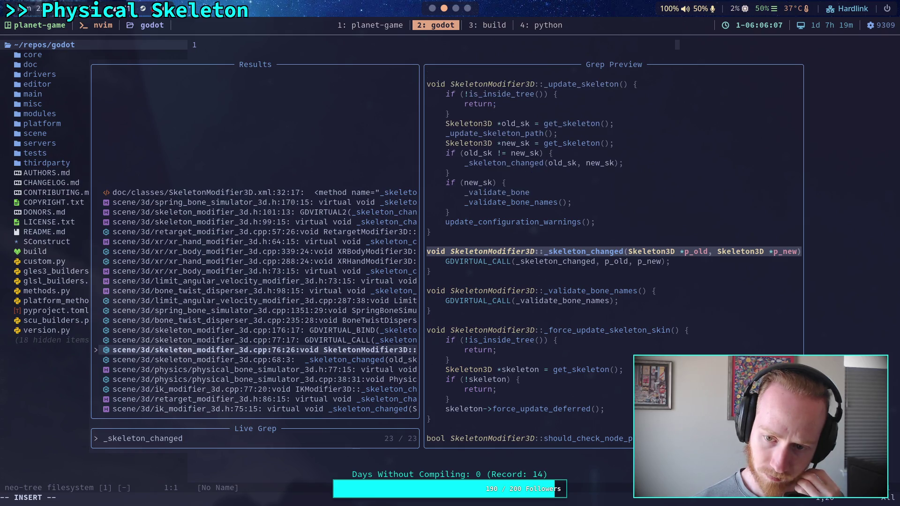
key("Up")
key("Up")
key("Up")
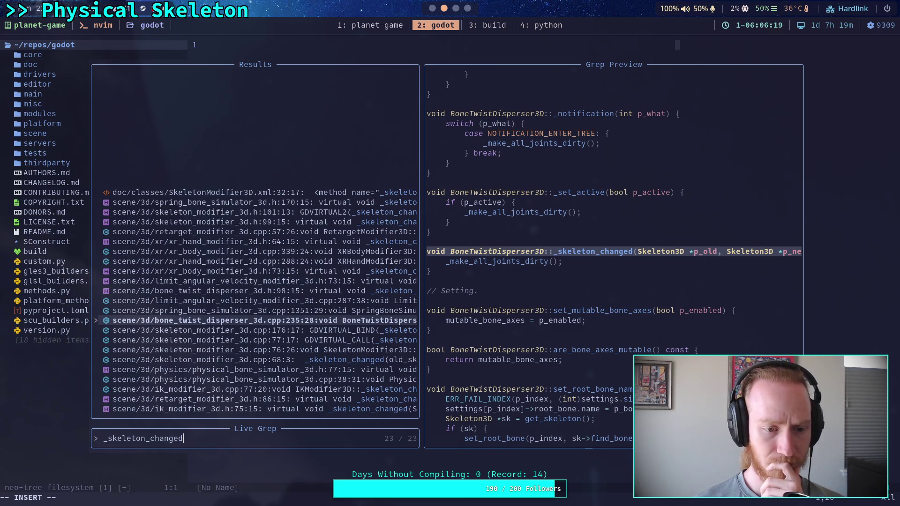
key("Down")
key("Down")
key("Down")
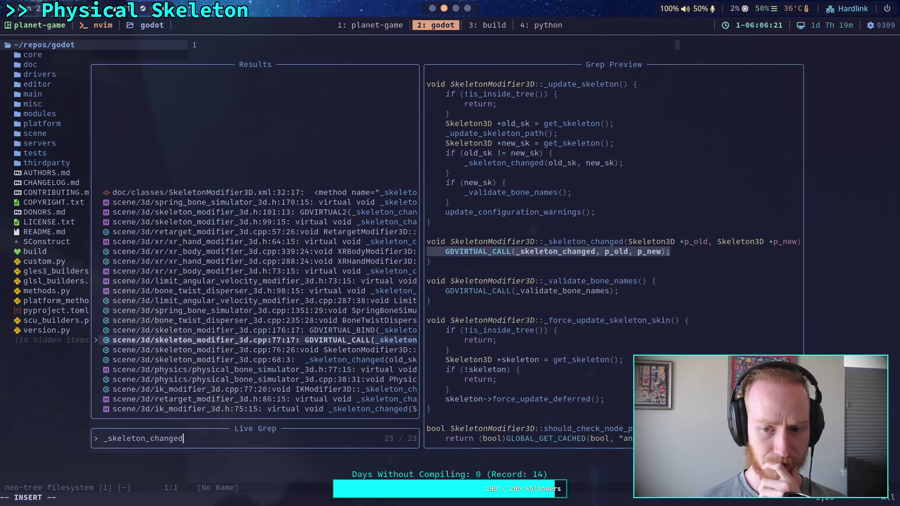
key("Down")
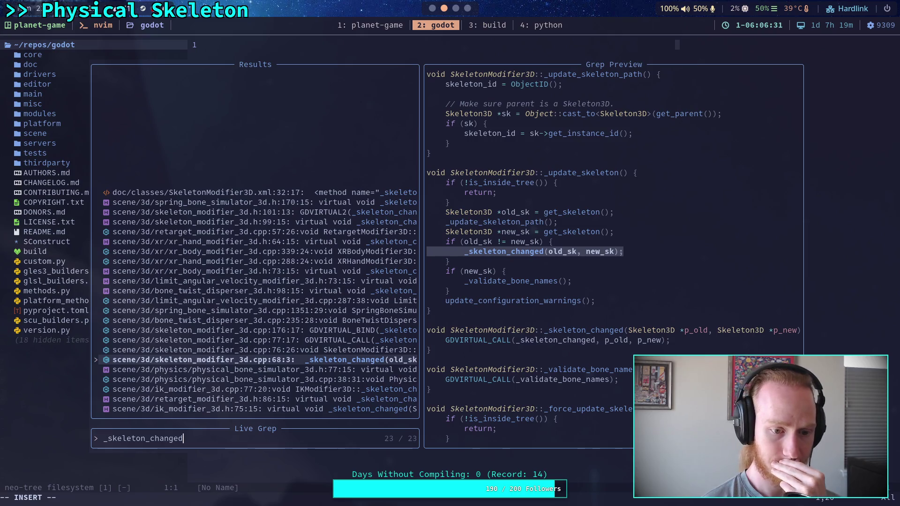
key("Return")
Step: Search skeleton_modifier_3d.cpp for _update_skeleton, step through its matches, then return to Godot
type("/_u")
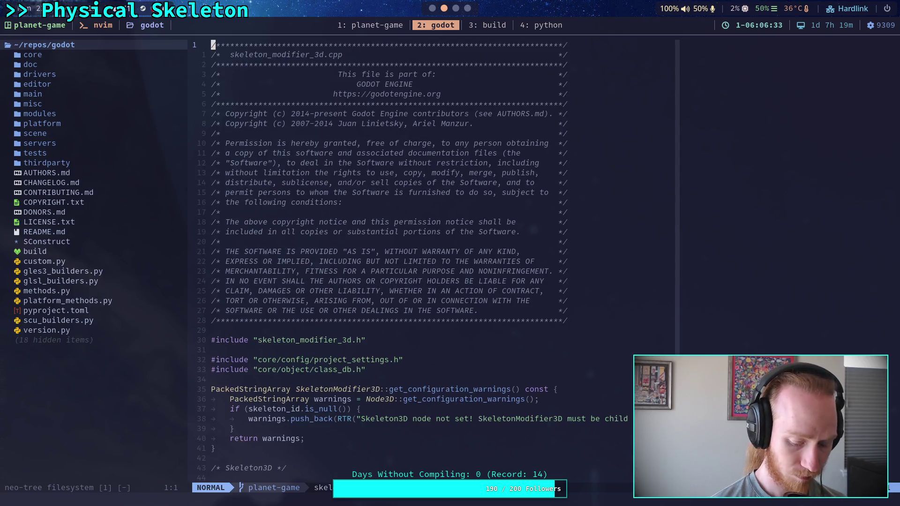
type("te_skeleton")
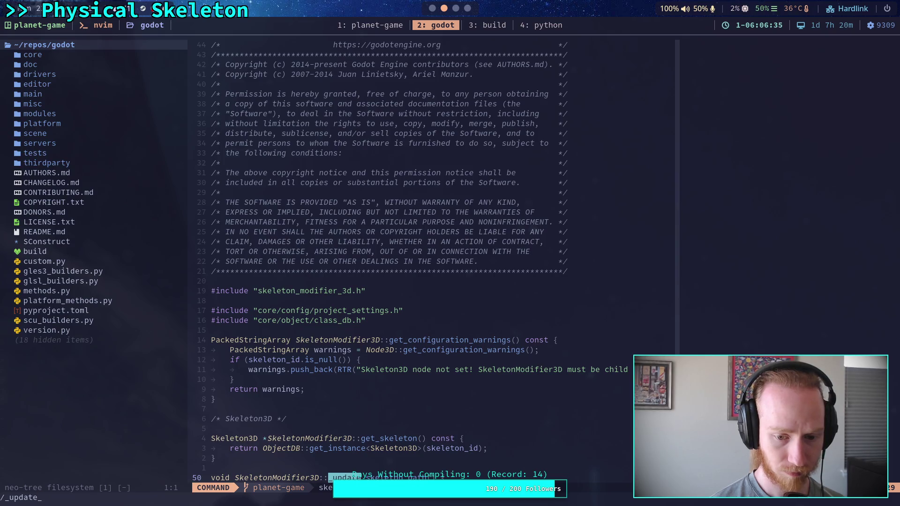
key("Return")
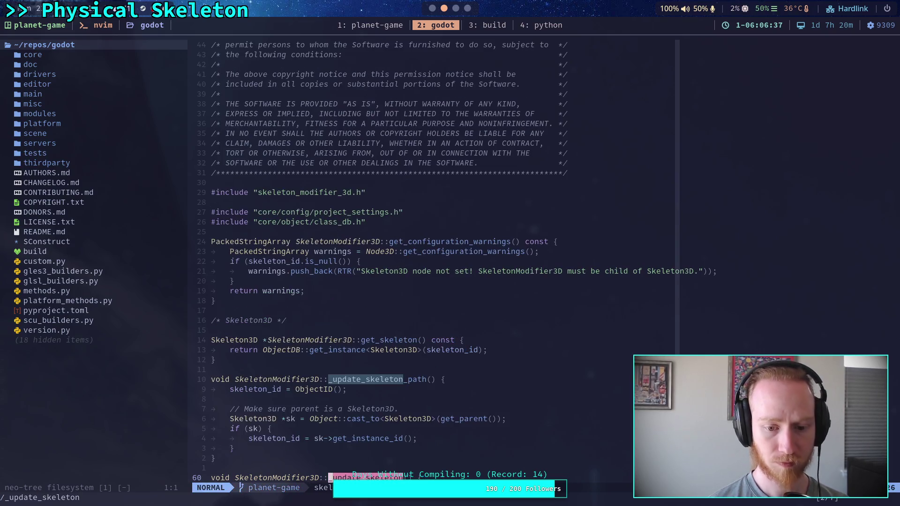
key("n")
key("n")
key("n")
key("n")
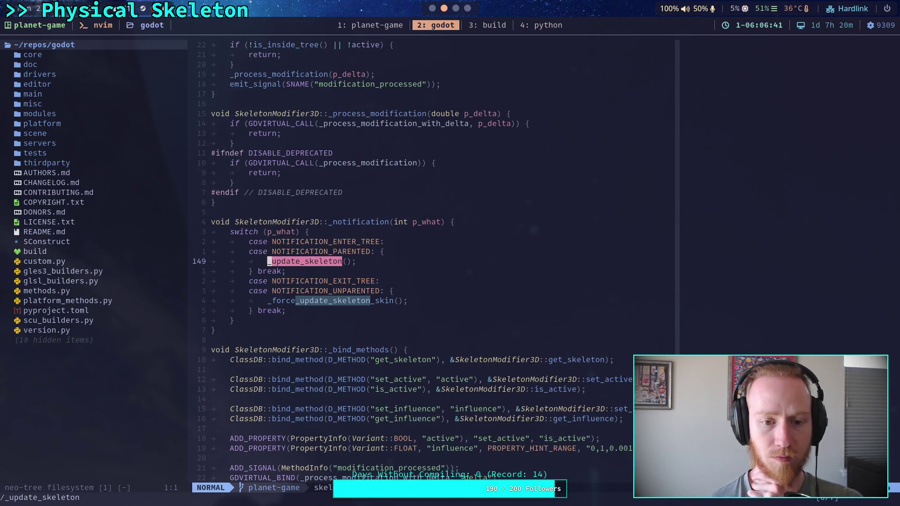
key("n")
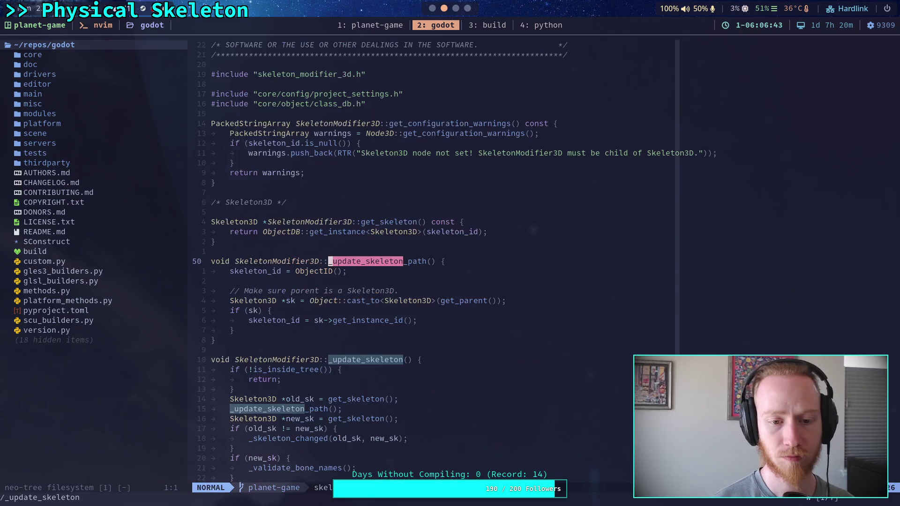
scroll(531, 214, "down", 4)
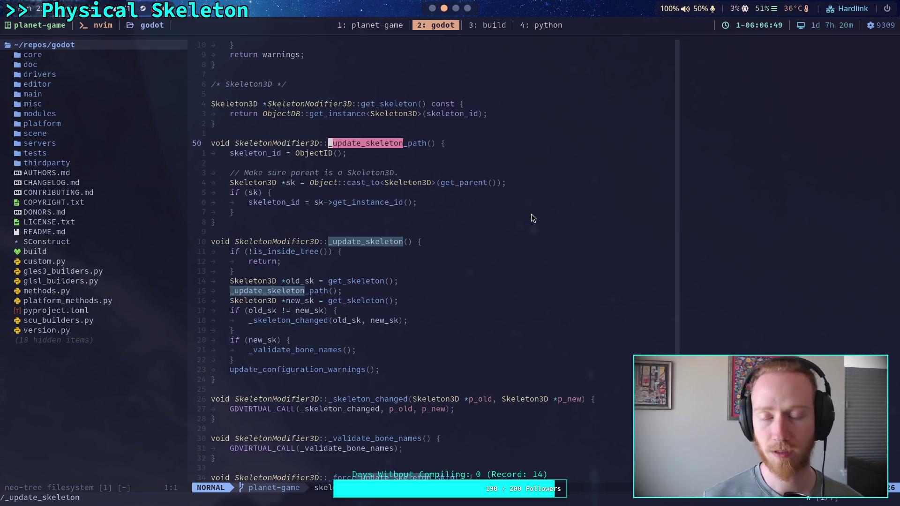
key("alt+Tab")
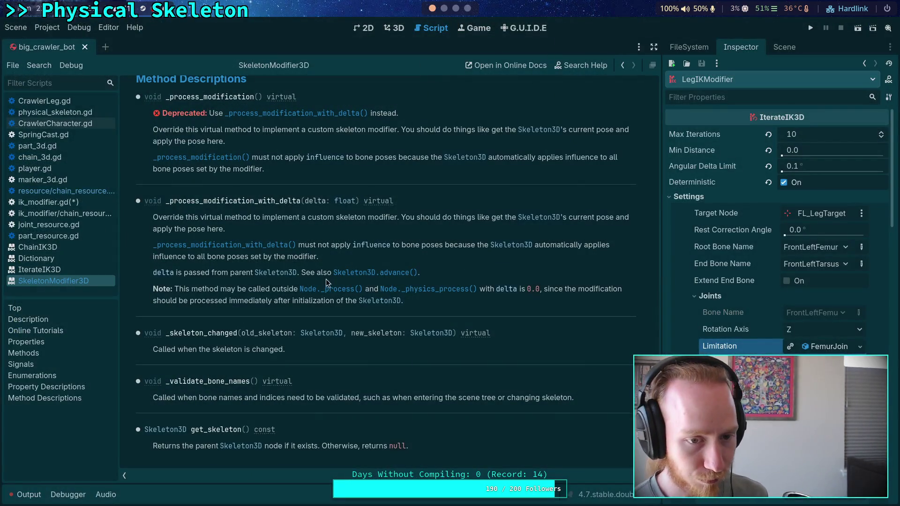
Step: Replace the unfinished for loop with print(get_skeleton()), save, and select Skeleton3D in the scene tree
left_click(80, 202)
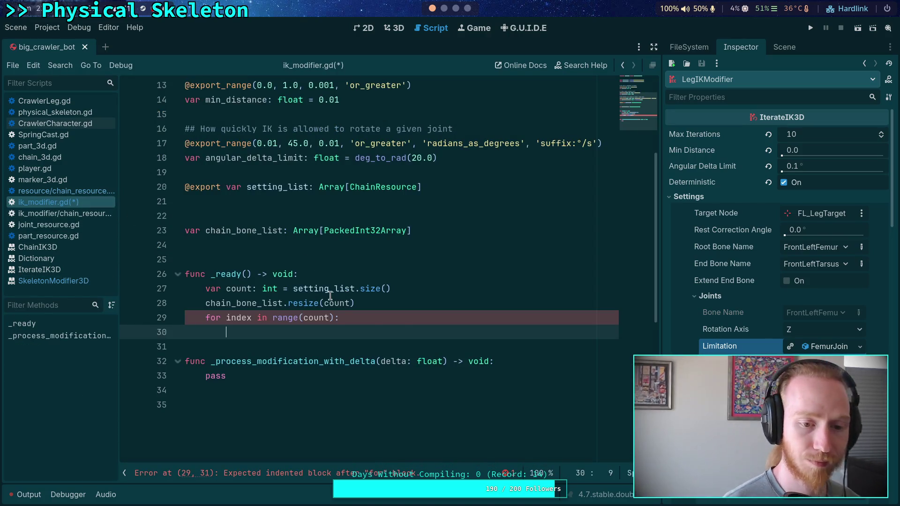
mouse_move(331, 296)
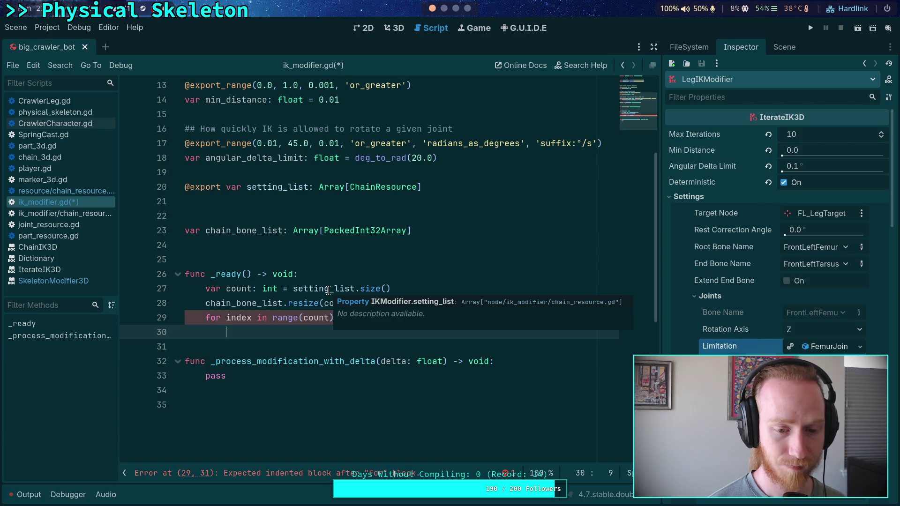
left_click_drag(226, 332, 204, 320)
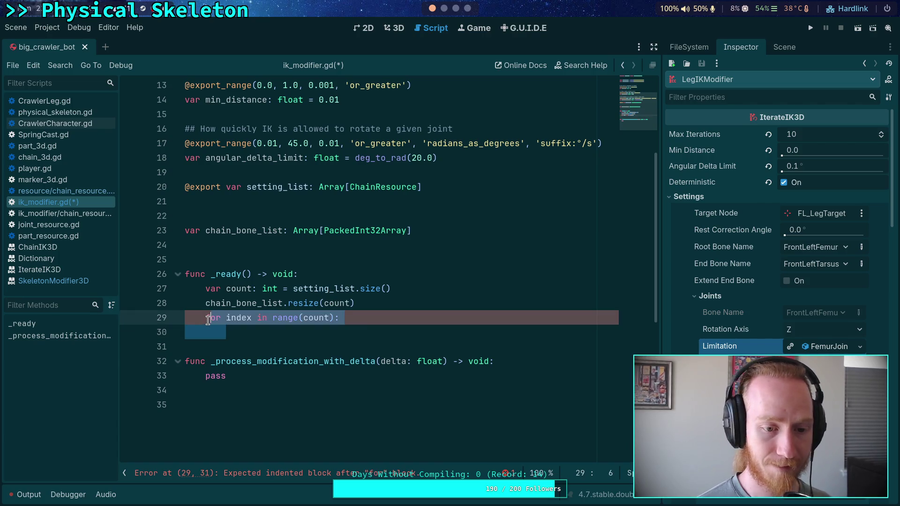
key("BackSpace")
type("p")
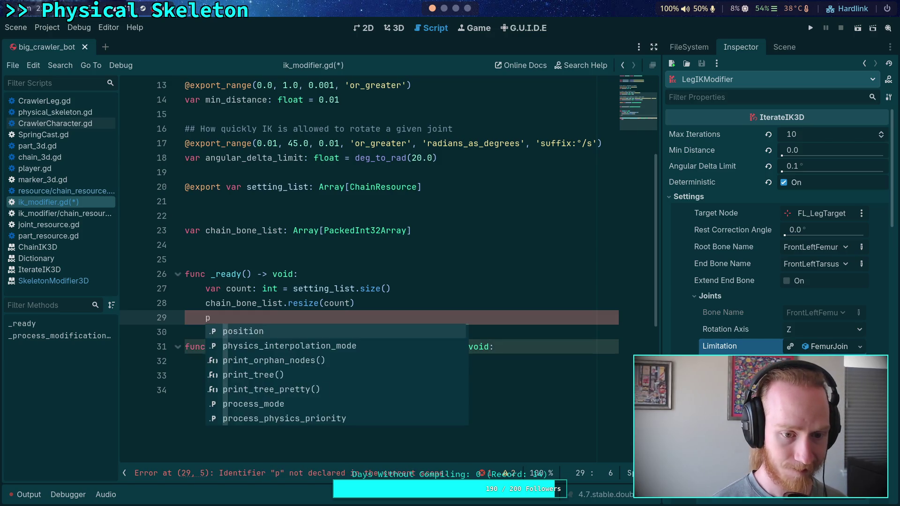
type("rint(get_sk")
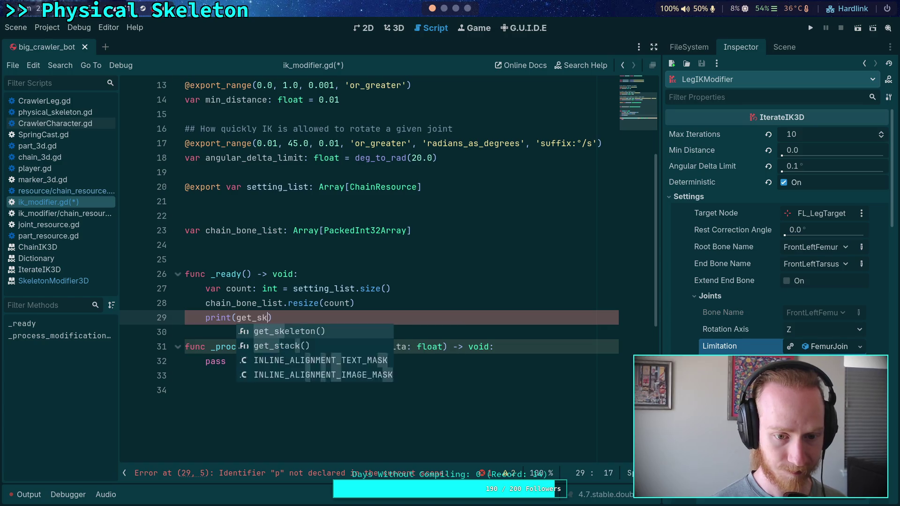
key("Return")
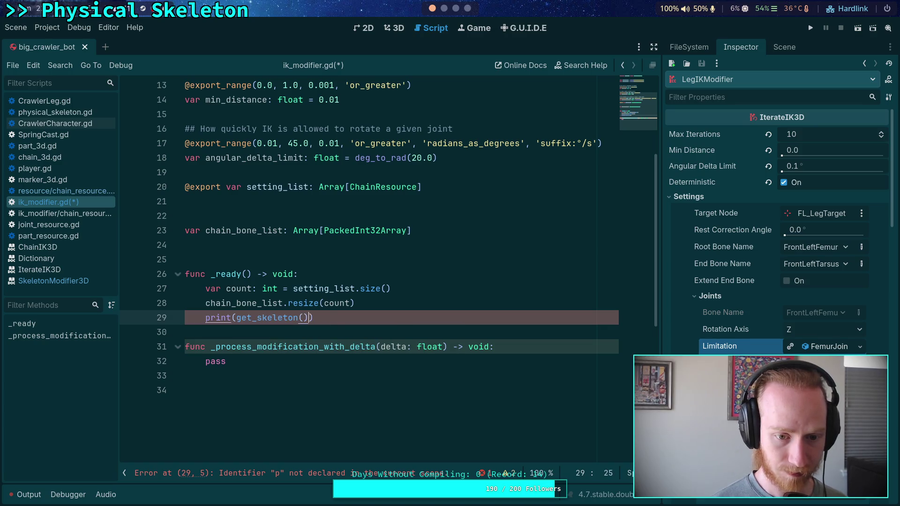
key("ctrl+s")
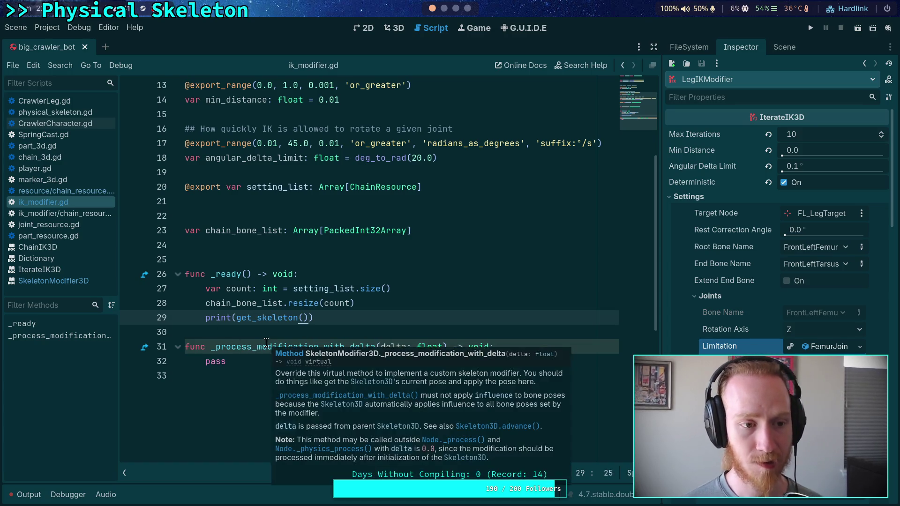
left_click(784, 47)
left_click(715, 118)
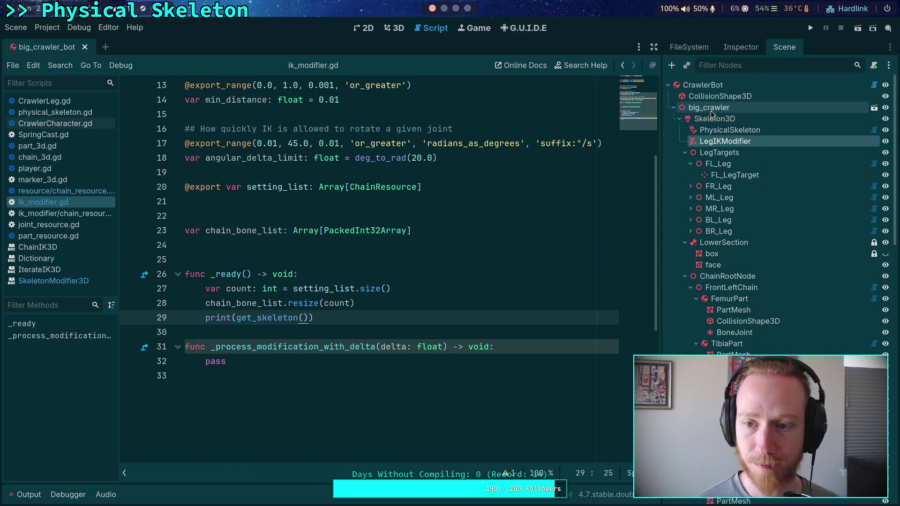
Step: Add an IKModifier child under Skeleton3D and drag it directly below PhysicalSkeleton
right_click(713, 117)
left_click(741, 122)
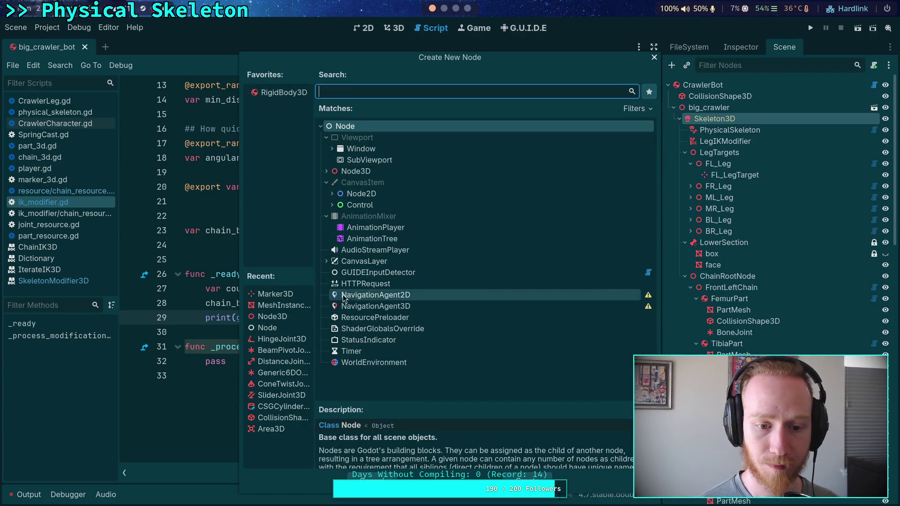
type("IK")
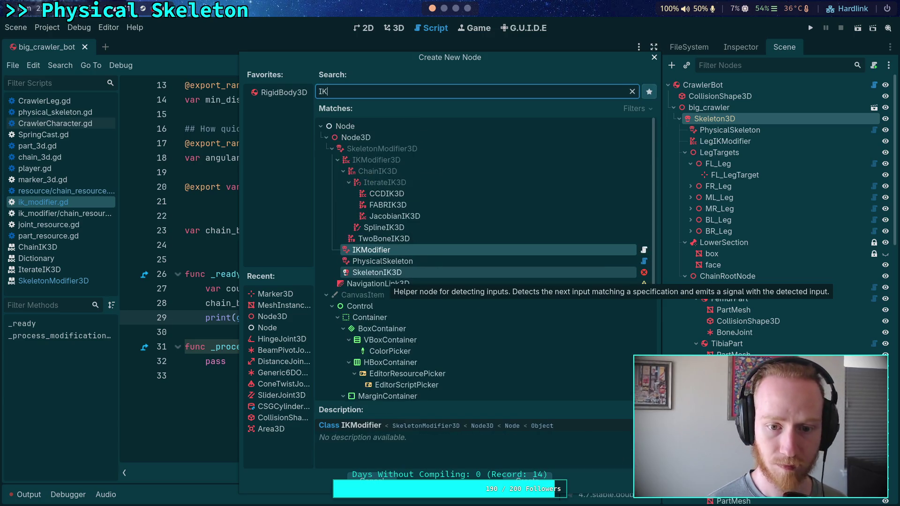
double_click(377, 252)
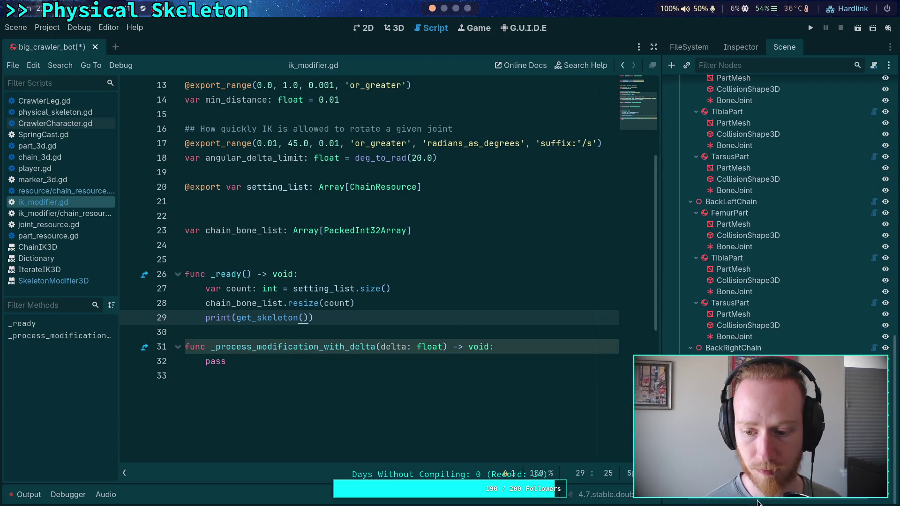
mouse_move(729, 500)
left_mouse_down()
mouse_move(701, 85)
mouse_move(708, 213)
mouse_move(698, 140)
mouse_move(716, 131)
mouse_move(702, 141)
left_mouse_up()
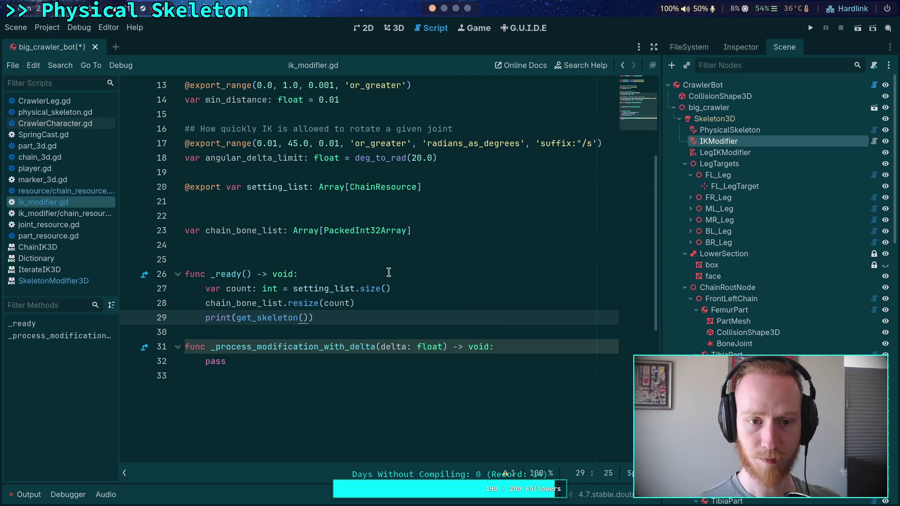
scroll(228, 120, "up", 4)
left_click(185, 86)
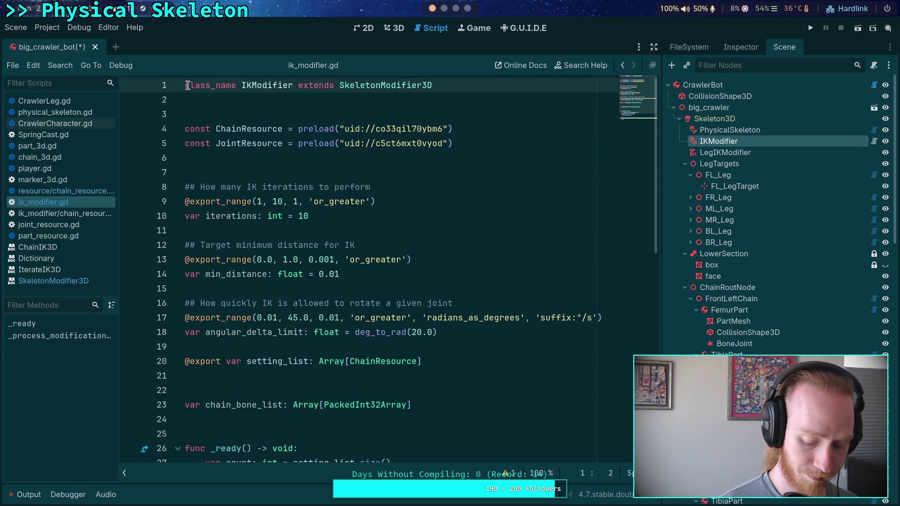
key("Return")
key("Up")
type("@tool")
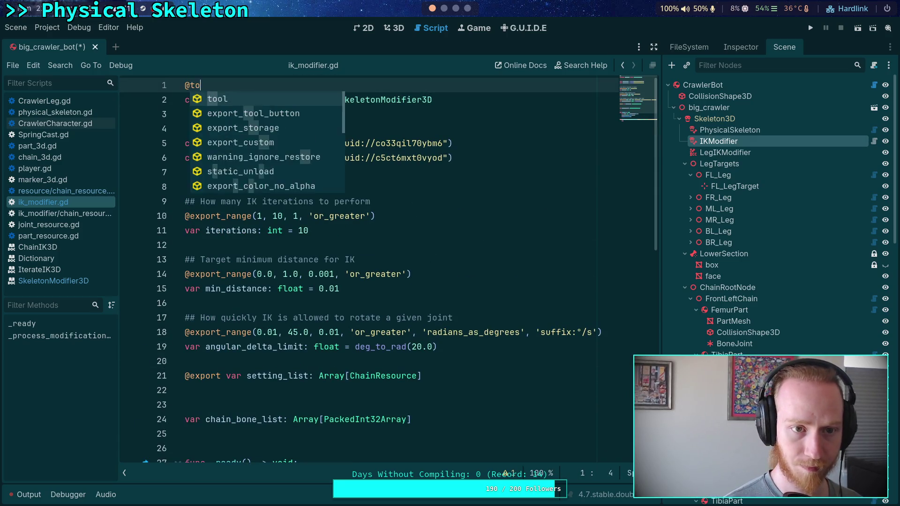
key("ctrl+s")
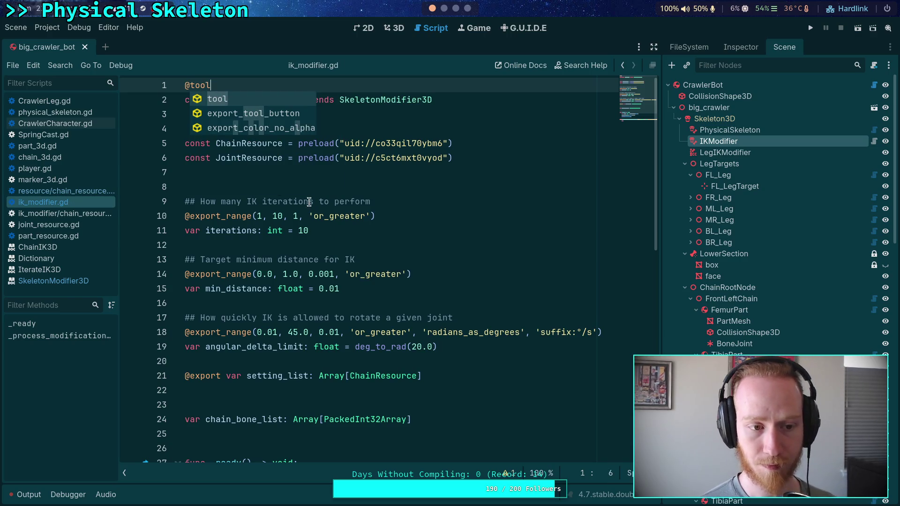
left_click(309, 202)
left_click(314, 185)
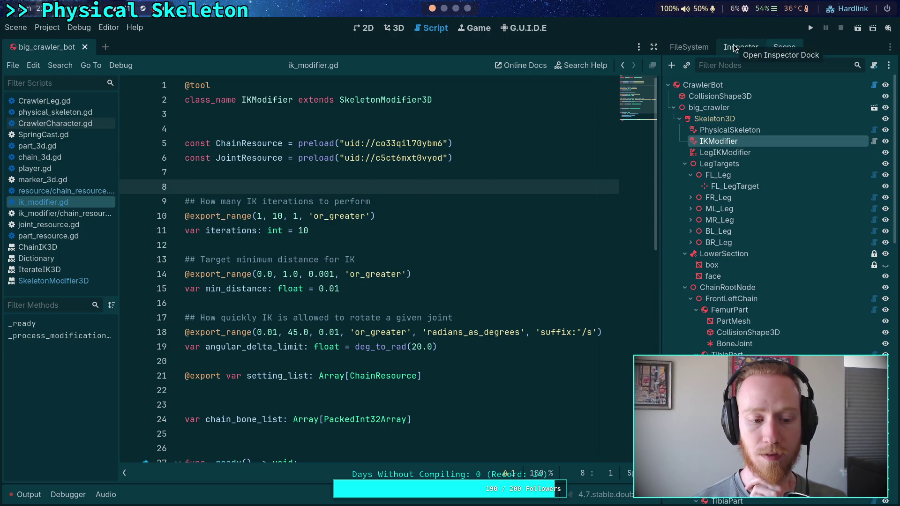
Step: Clear the Output log and reload the saved scene so get_skeleton() prints the Skeleton3D
left_click(24, 494)
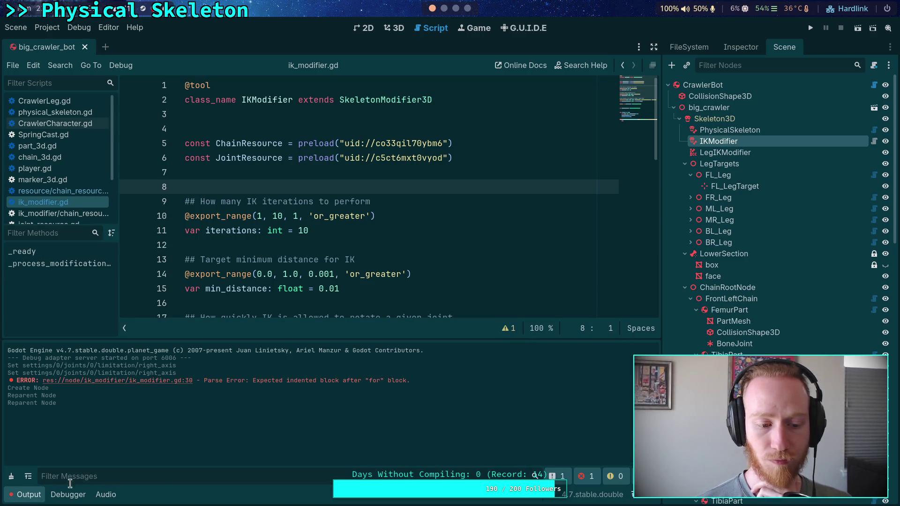
left_click(11, 476)
left_click(15, 28)
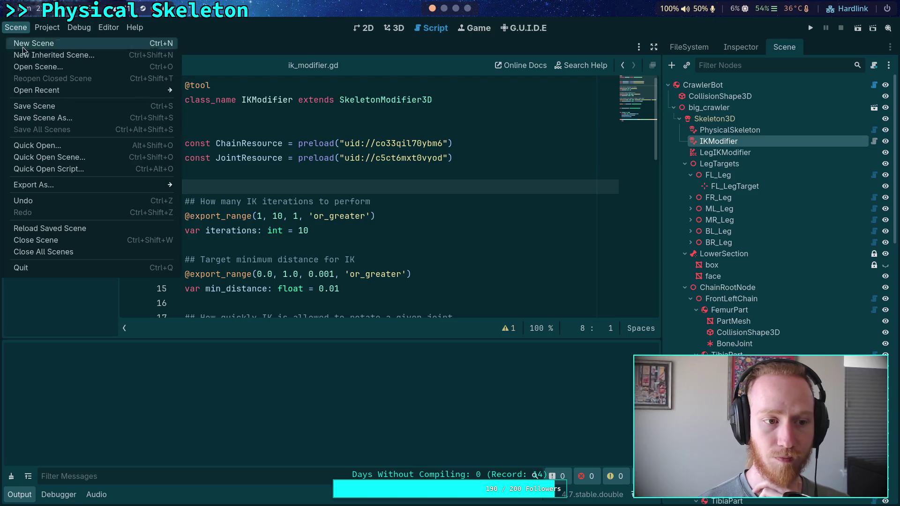
left_click(52, 229)
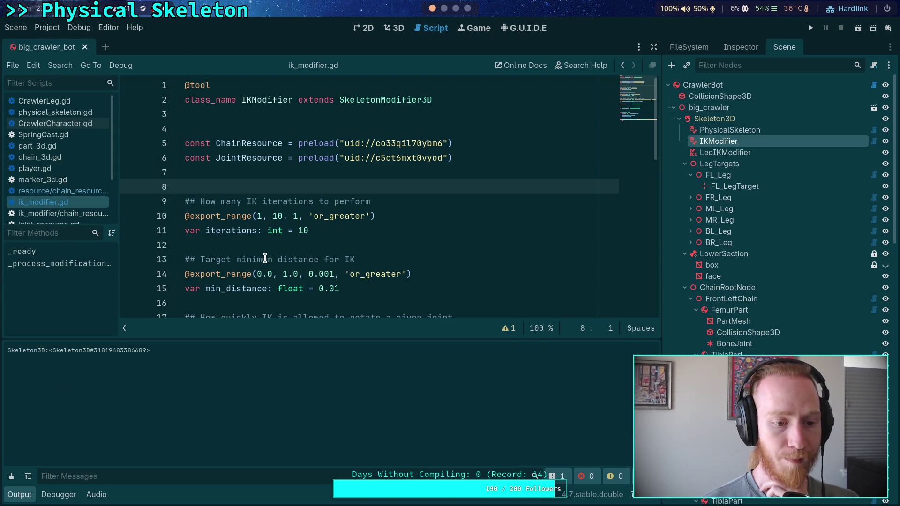
scroll(265, 258, "down", 6)
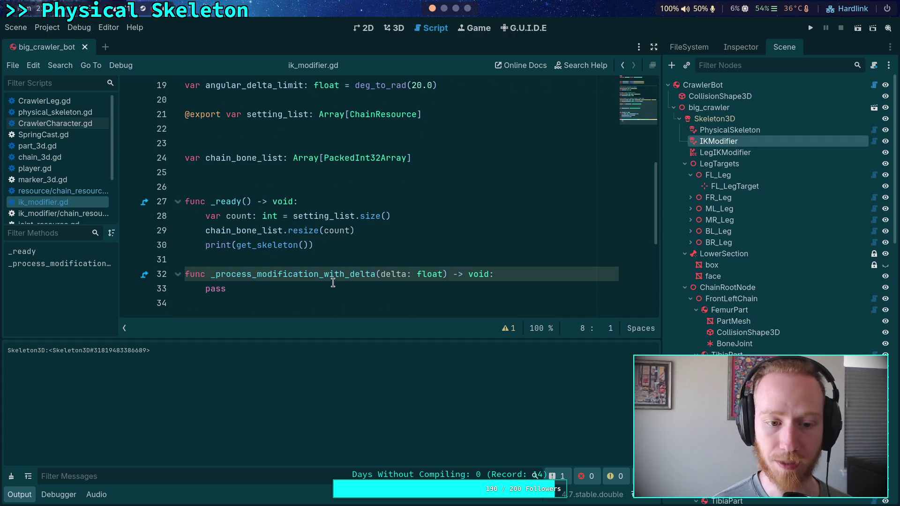
left_click_drag(347, 247, 378, 230)
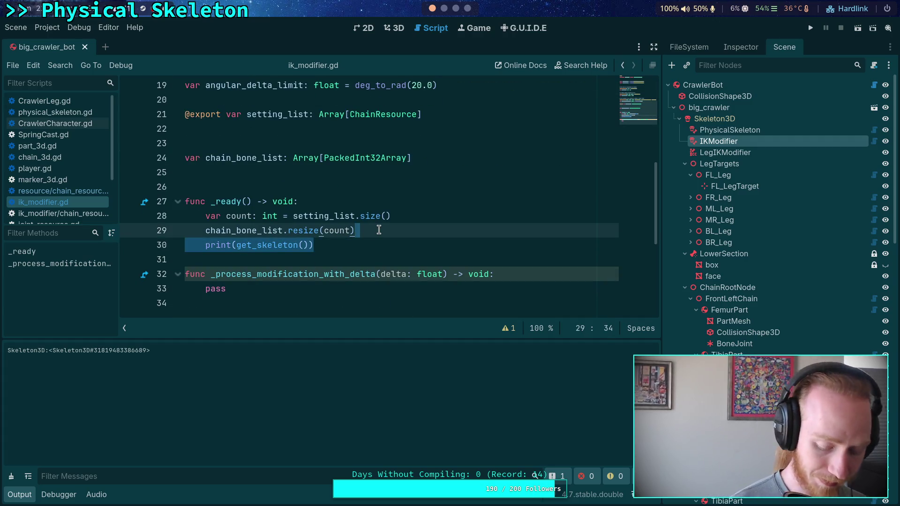
Step: Replace the print line with a 'for index in range(count):' loop header and collapse the output panel
key("BackSpace")
key("Return")
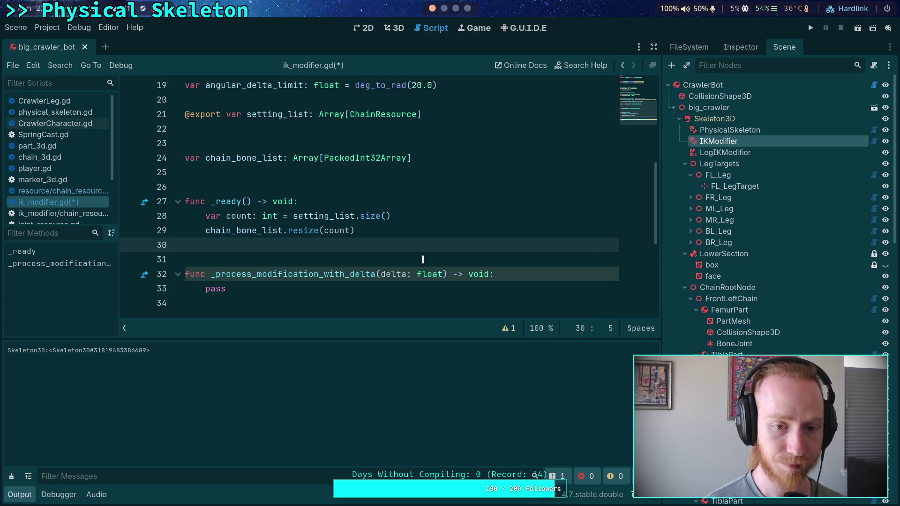
type("for index ")
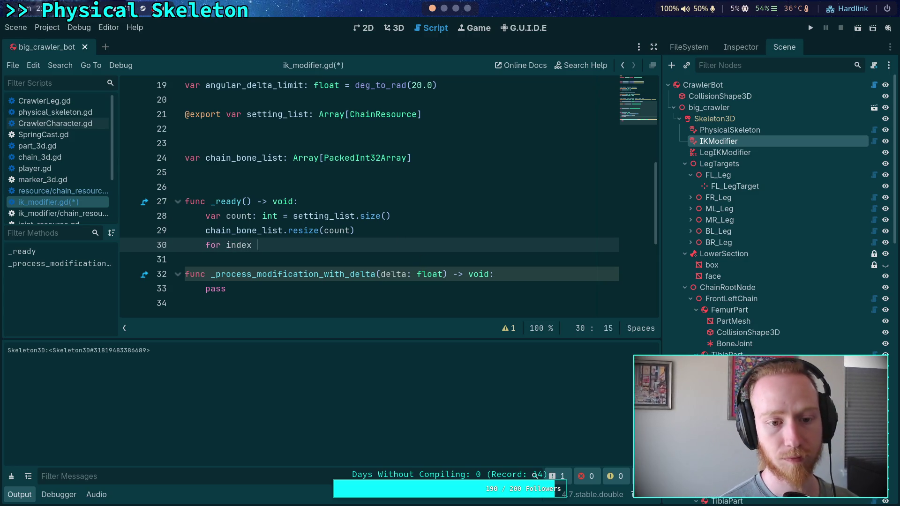
type("in range(count)")
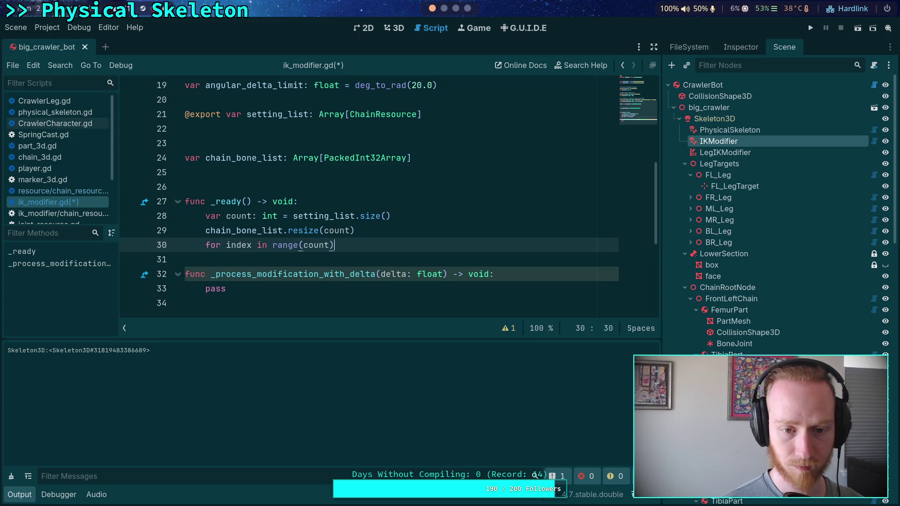
type(":")
key("Return")
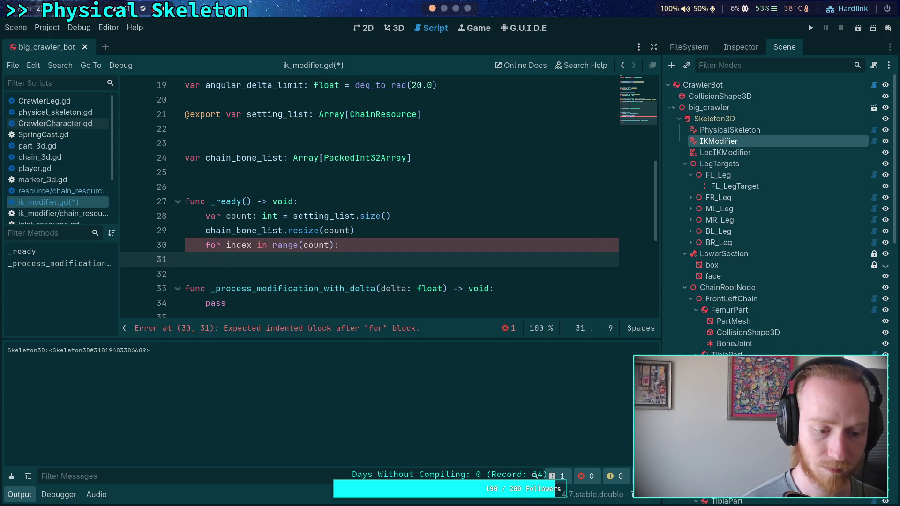
left_click(32, 498)
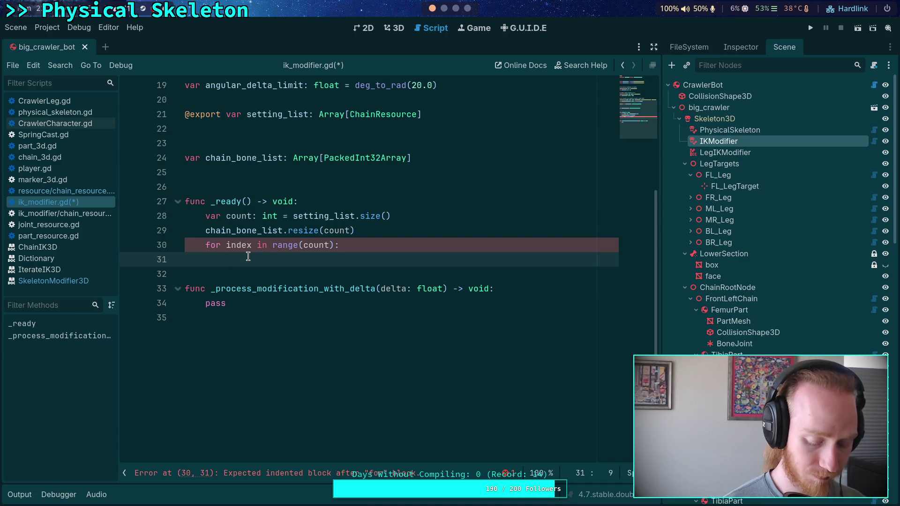
type("var roon")
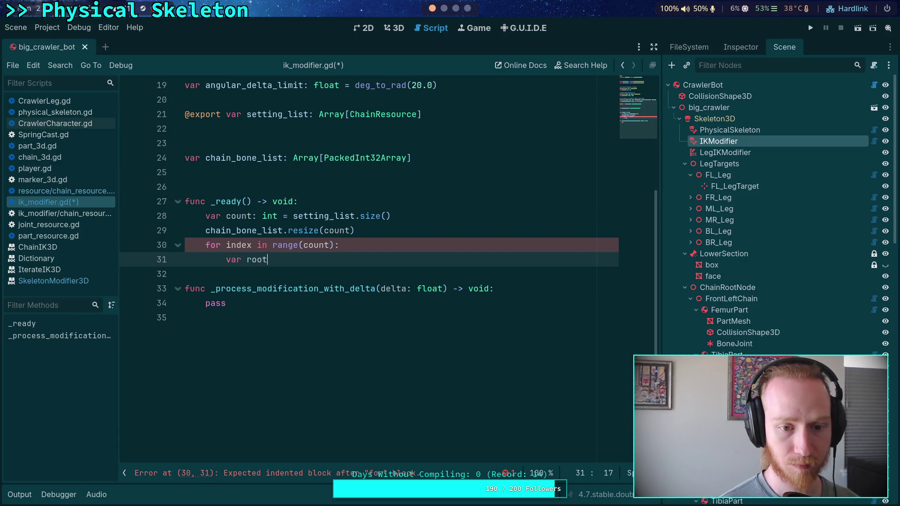
Step: Finish 'var root_bone: int' in the loop and add a 'var skeleton: Skeleton3D' member variable
scroll(298, 303, "up", 3)
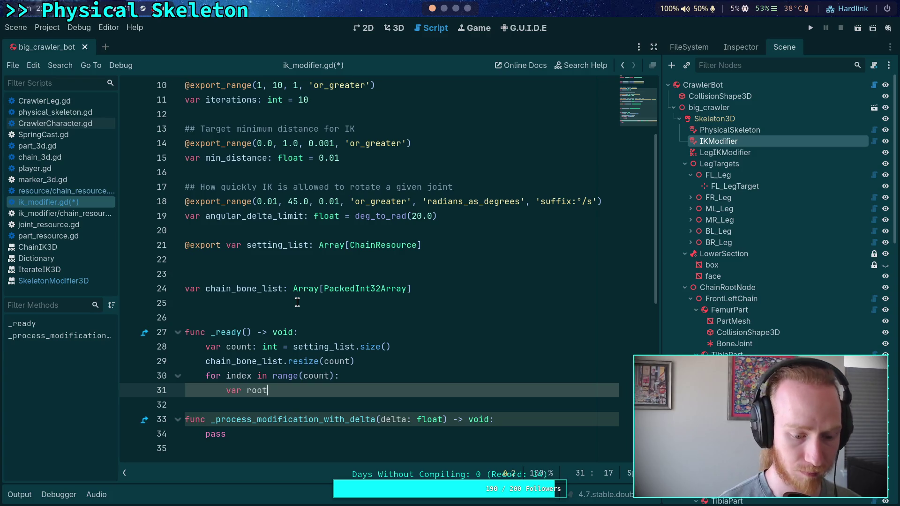
type("_bone: int =")
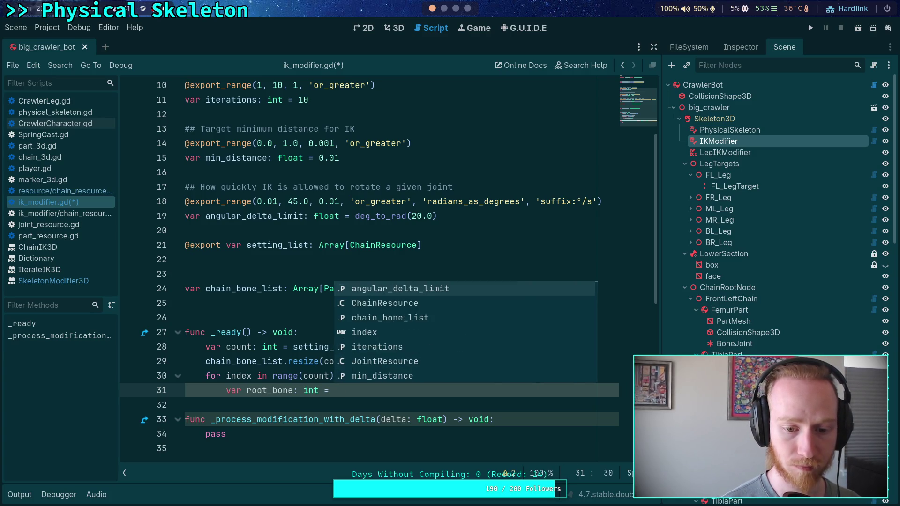
key("Escape")
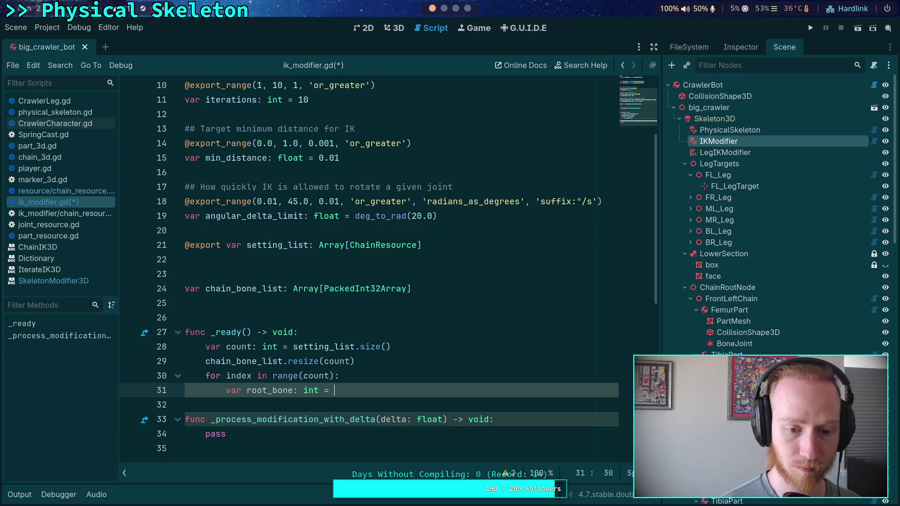
key("Up")
key("Up")
key("Up")
key("Up")
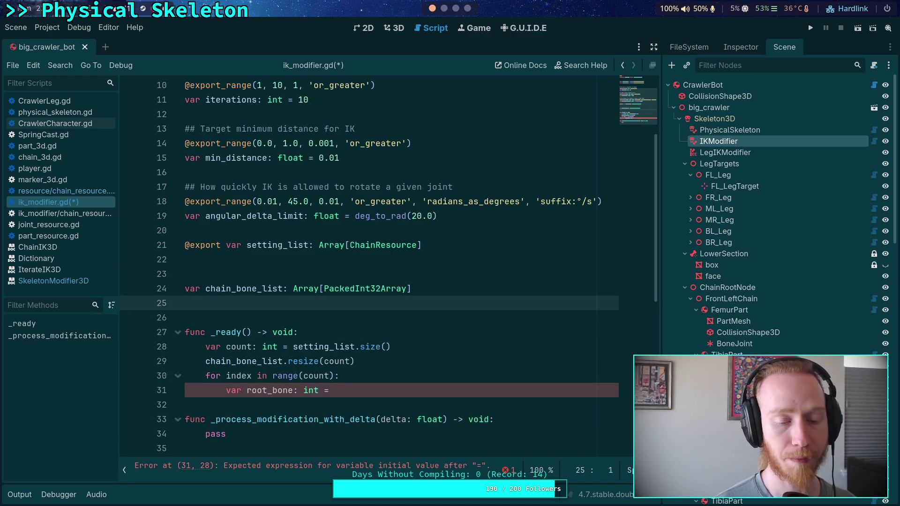
key("Return")
key("Up")
type("var s")
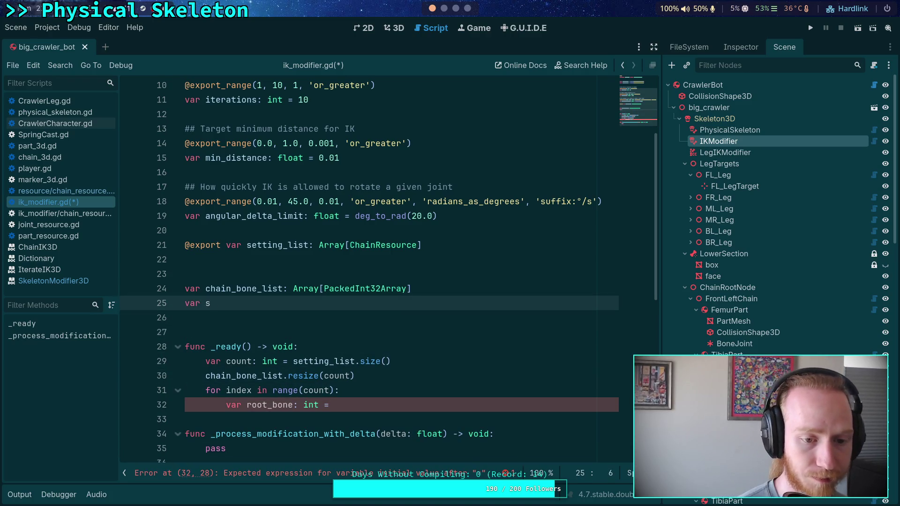
type("kel")
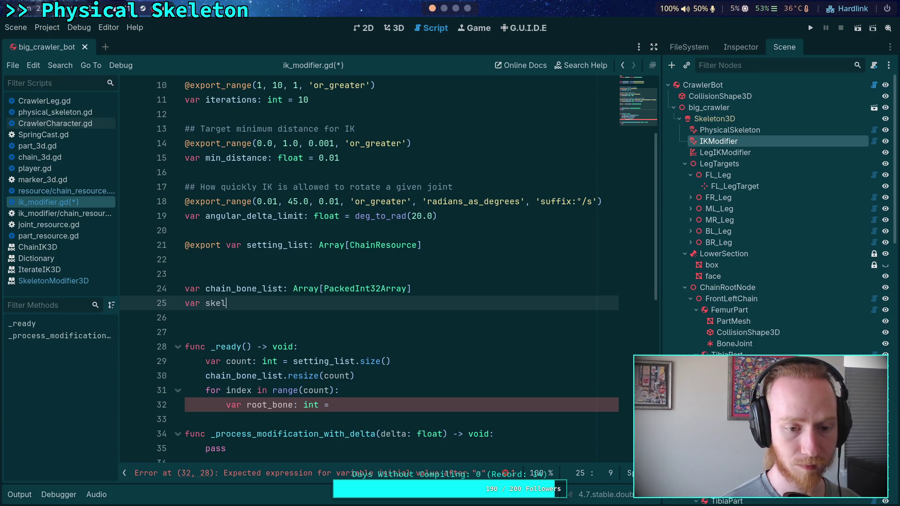
type("eton: Sket")
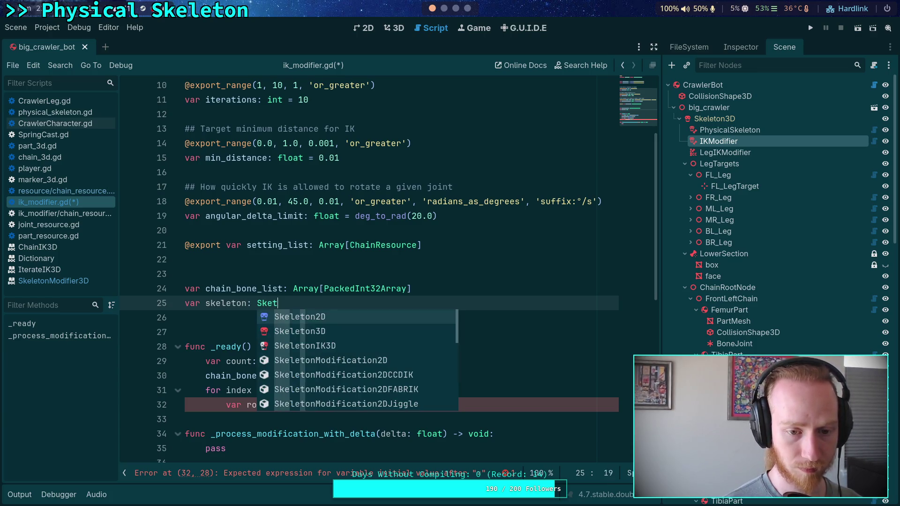
key("Down")
key("Return")
Step: Make 'skeleton = get_skeleton()' the first line of _ready
key("Down")
key("Down")
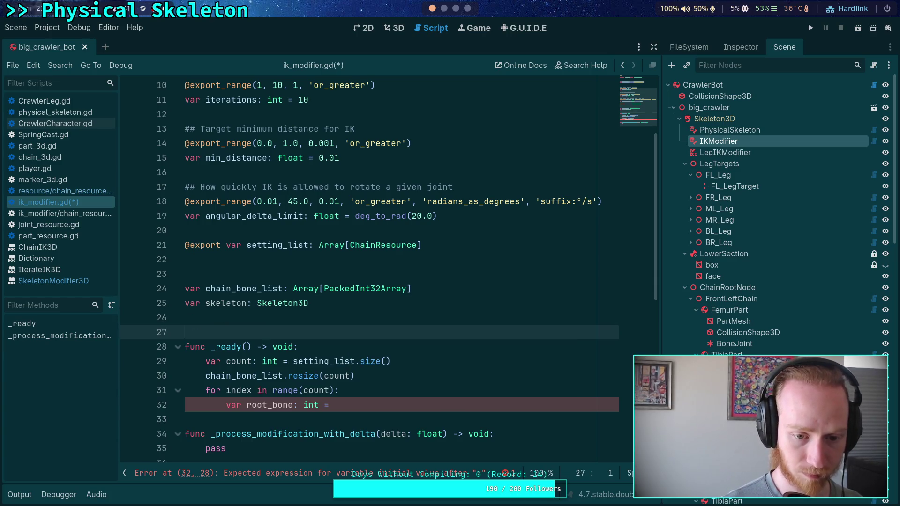
key("Down")
key("End")
key("Return")
type("ske")
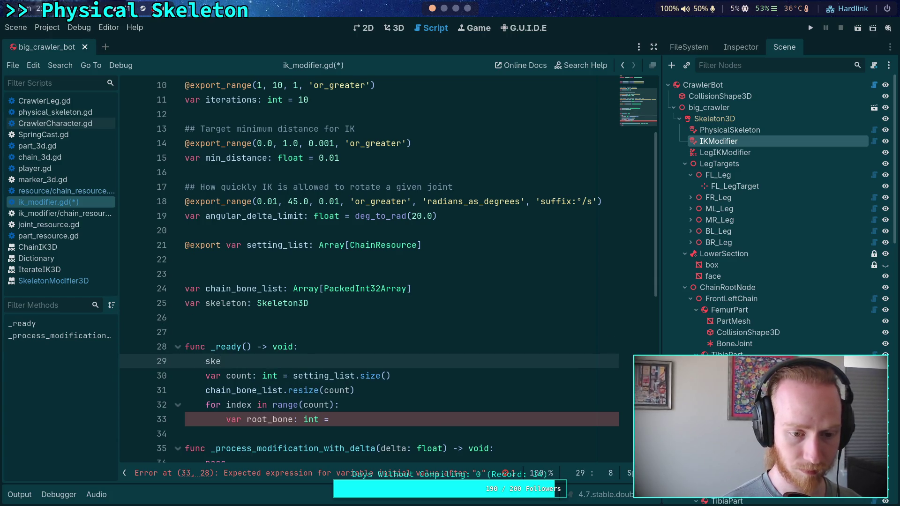
key("Return")
type("= get_")
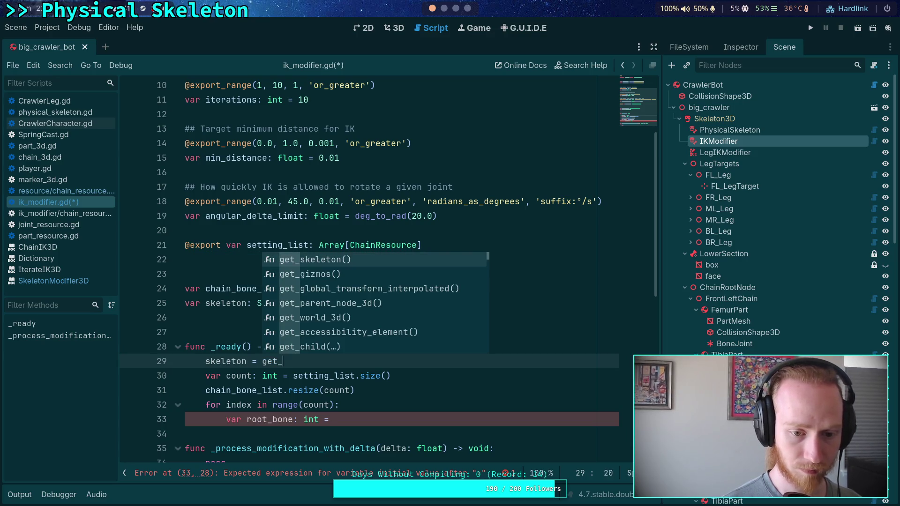
key("Return")
Step: Start assigning root_bone as skeleton.find_bone(setting...)
key("Down")
key("Down")
key("Down")
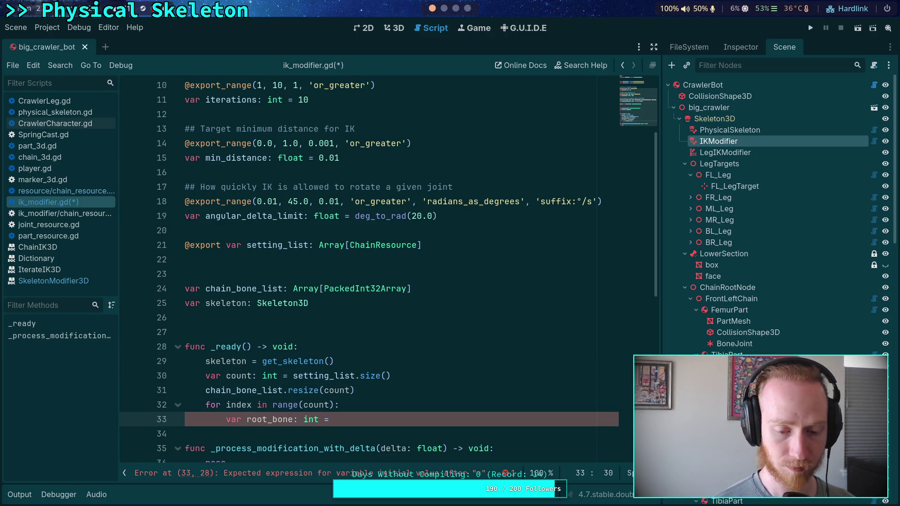
type("ske")
key("Return")
type(".find")
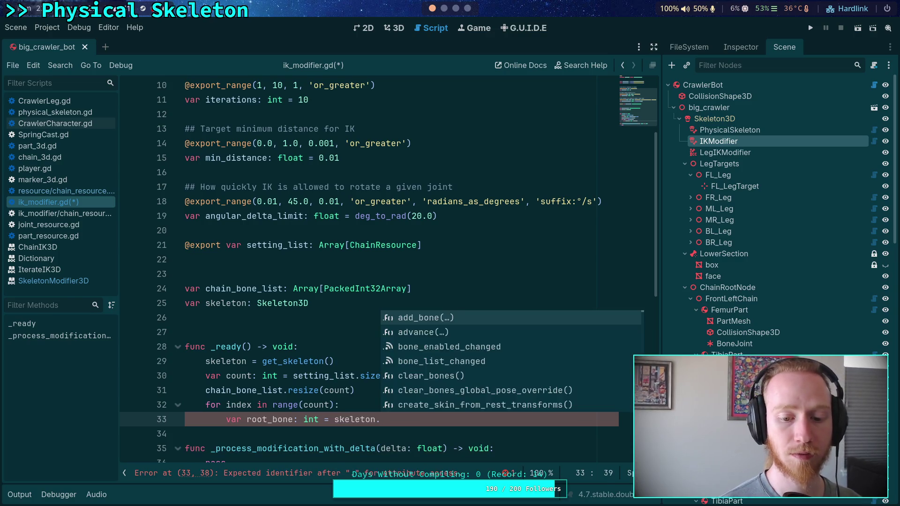
key("Return")
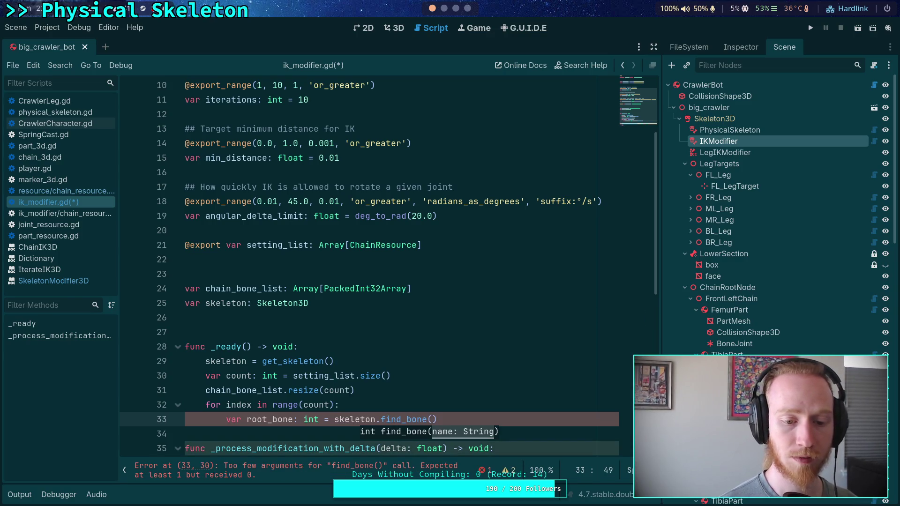
type("setting")
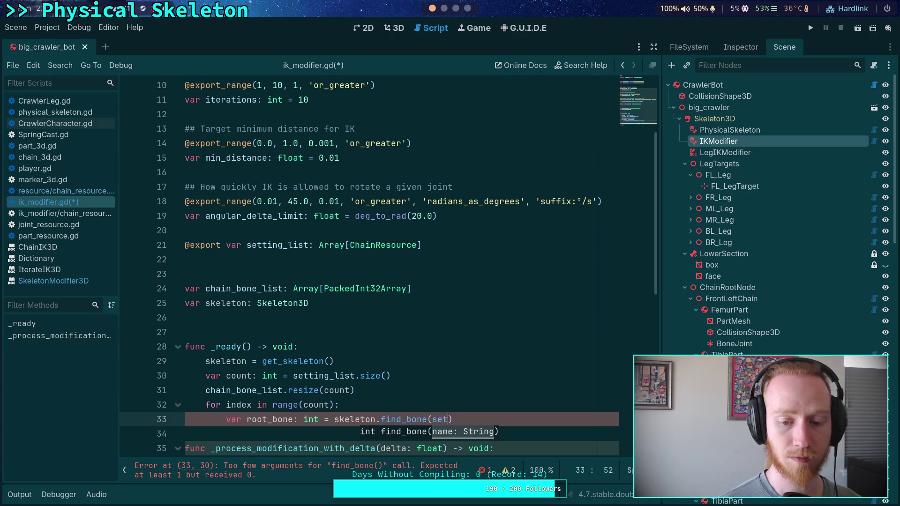
key("Escape")
Step: Add 'var setting: ChainResource = setting_list[index]' at the top of the loop body
key("Up")
key("Return")
type("var setting")
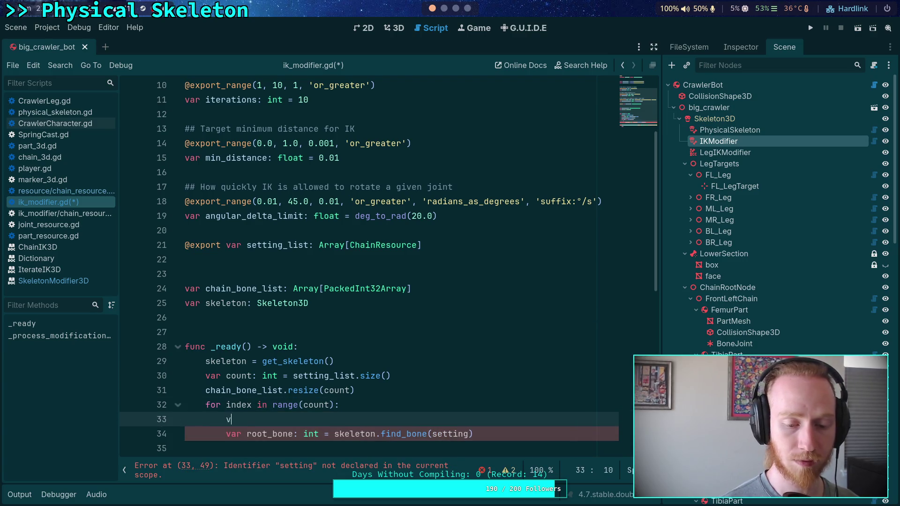
type(": ChainR")
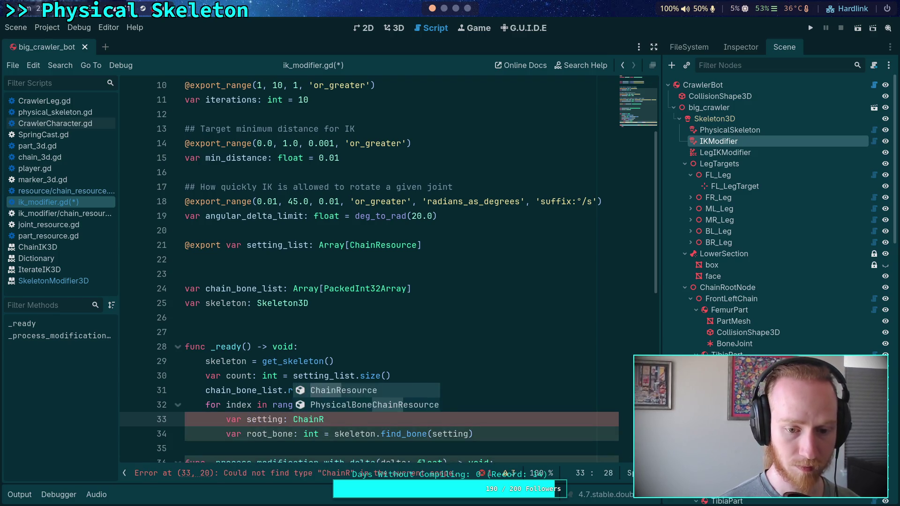
key("Return")
type("= sett")
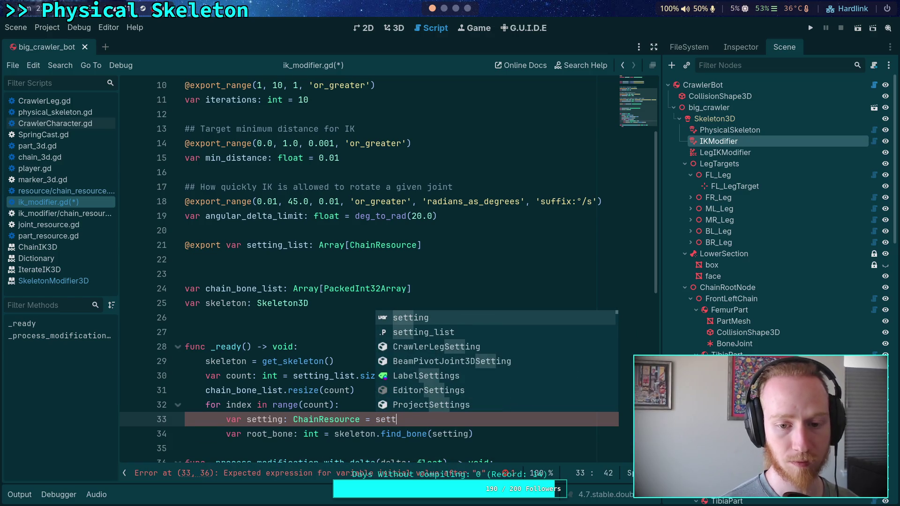
key("Down")
key("Return")
type("[index")
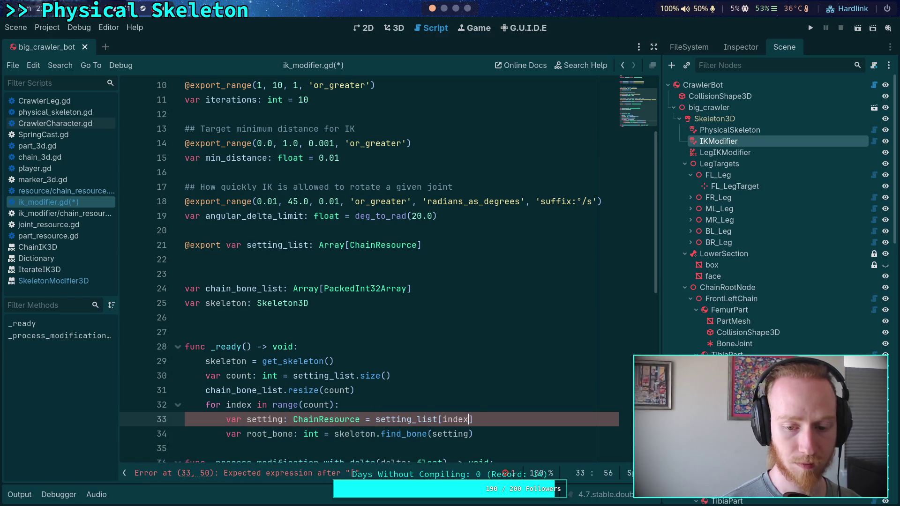
Step: Complete the find_bone argument as setting.root_bone and open a new line below
key("Down")
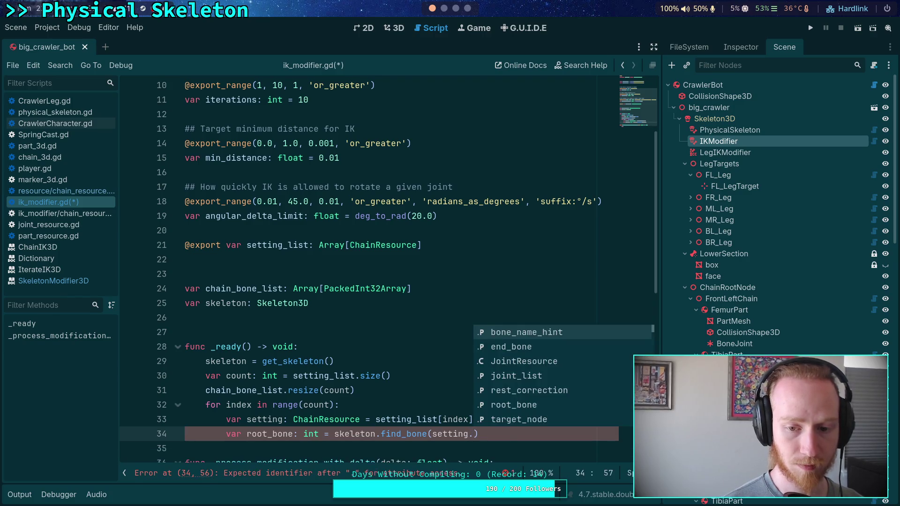
type("r")
key("Down")
key("Return")
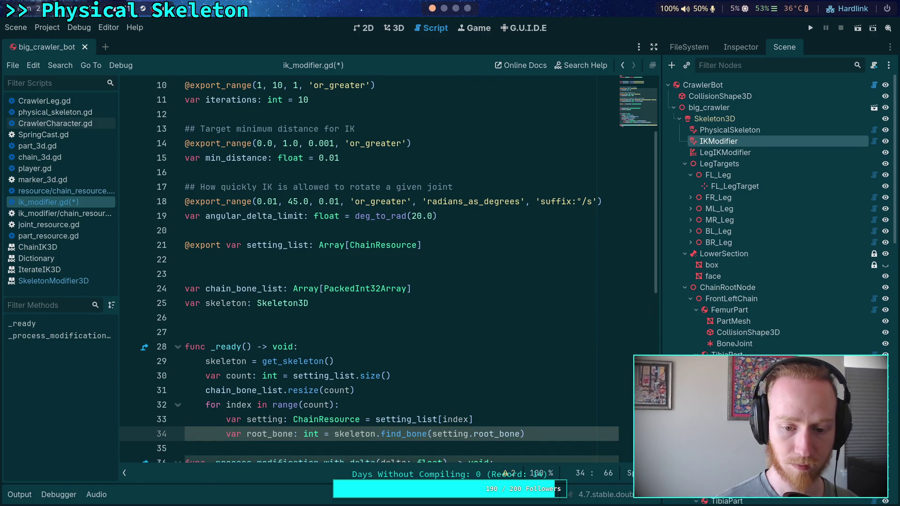
key("Return")
Step: Add 'var end_bone: int = skeleton.find_bone(setting.end_bone)' below root_bone and begin another var line
type("var end_bon")
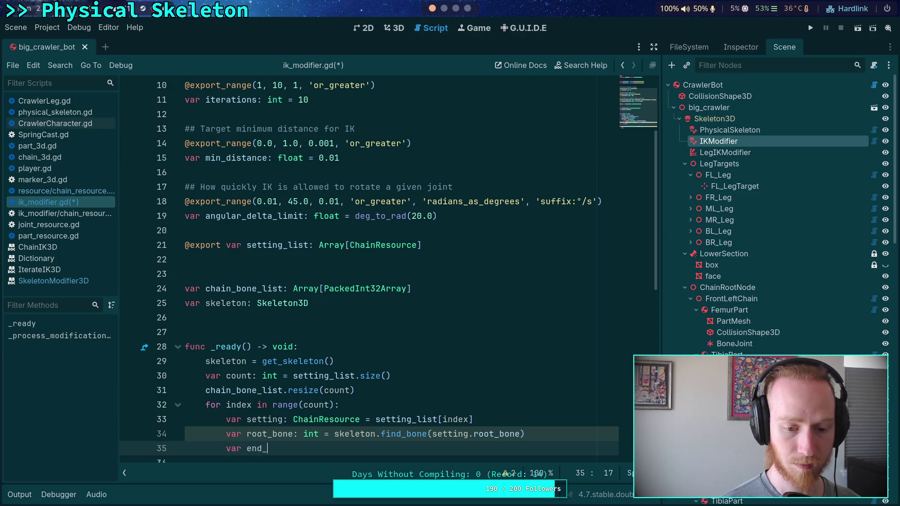
type("e: int = skeleton.fi")
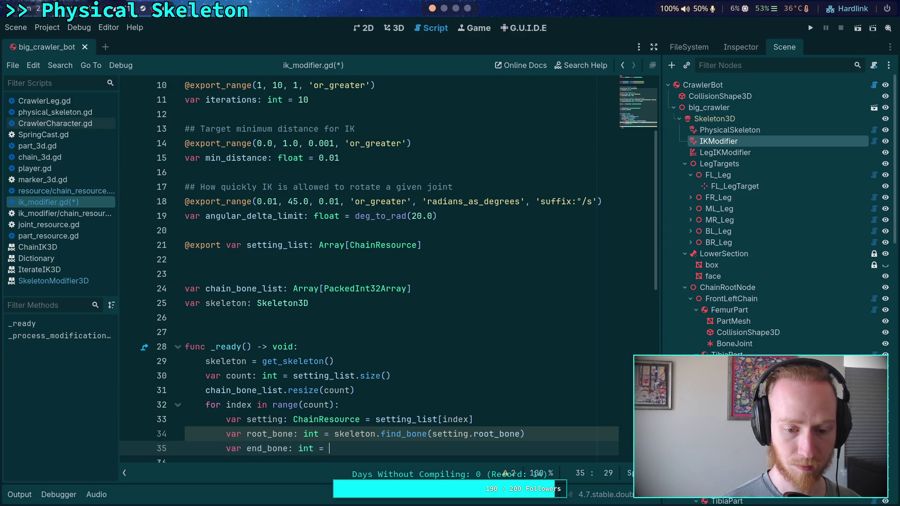
type("n")
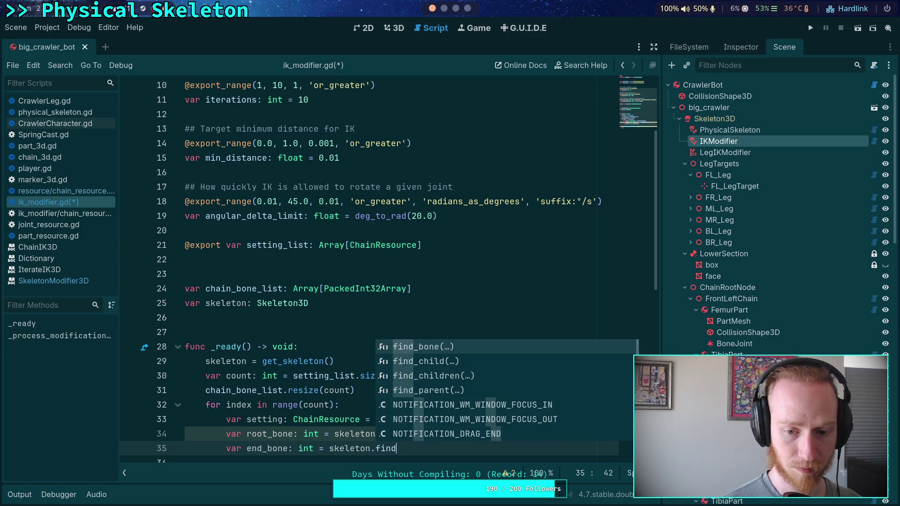
key("Return")
type("setting.end")
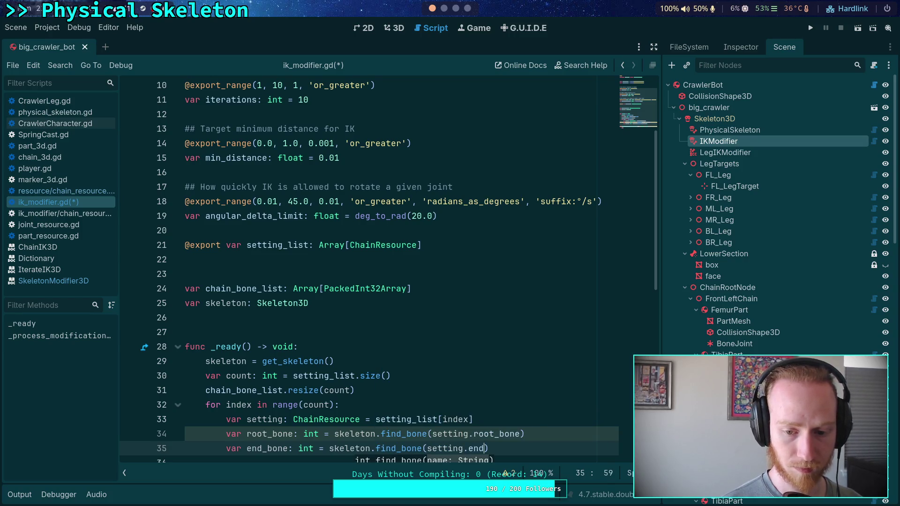
key("Return")
type(")")
scroll(540, 278, "down", 4)
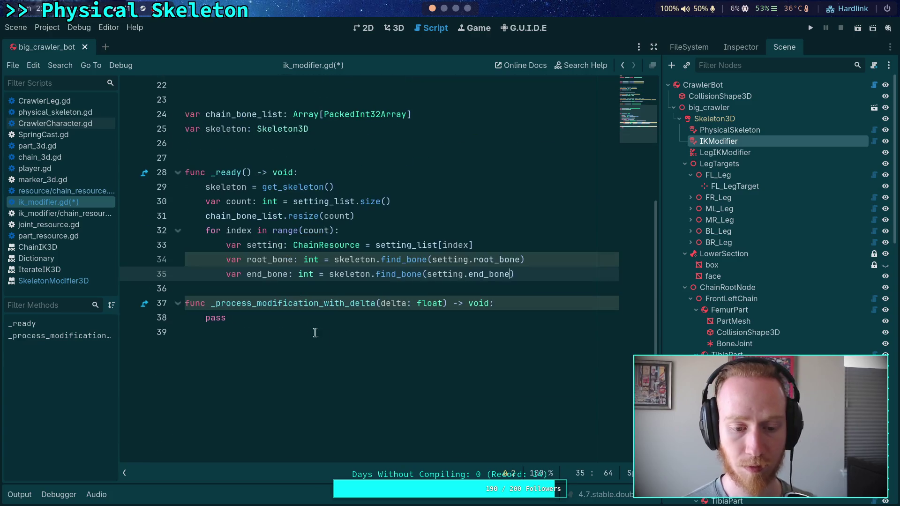
key("Return")
key("Return")
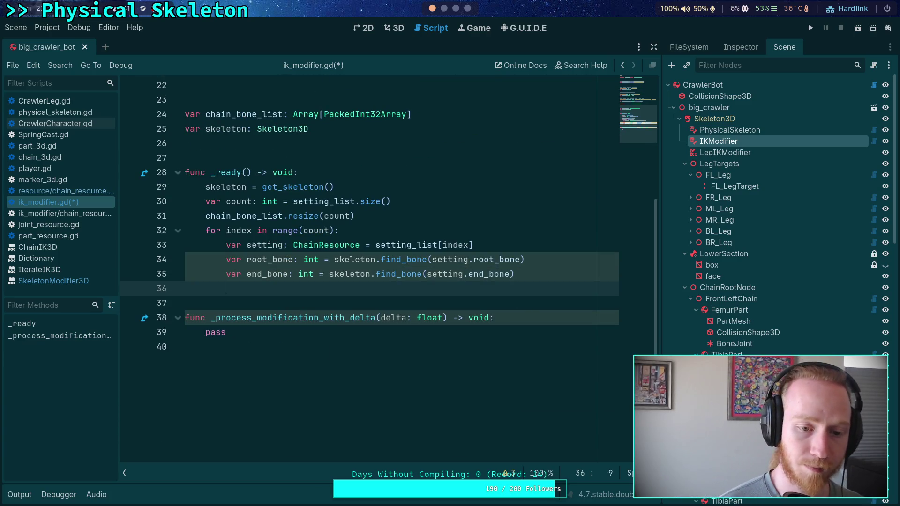
left_click(226, 288)
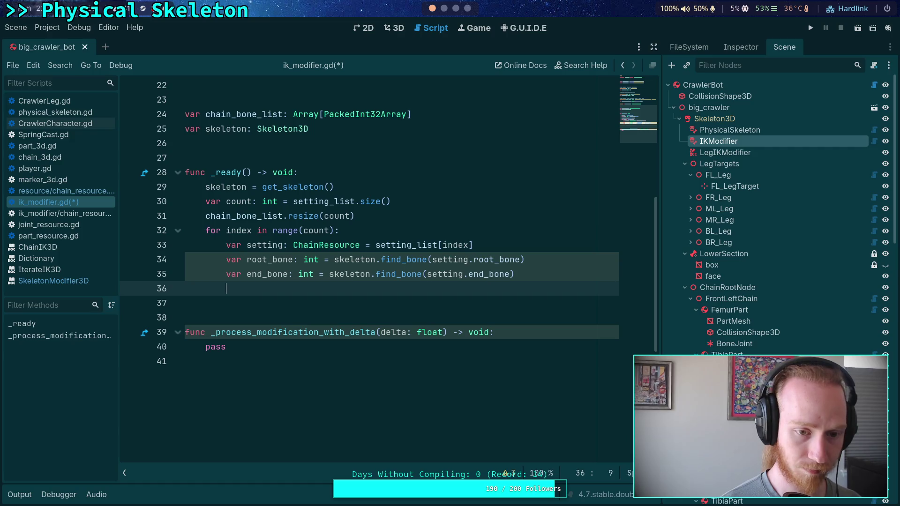
type("v")
key("BackSpace")
key("BackSpace")
type("ar")
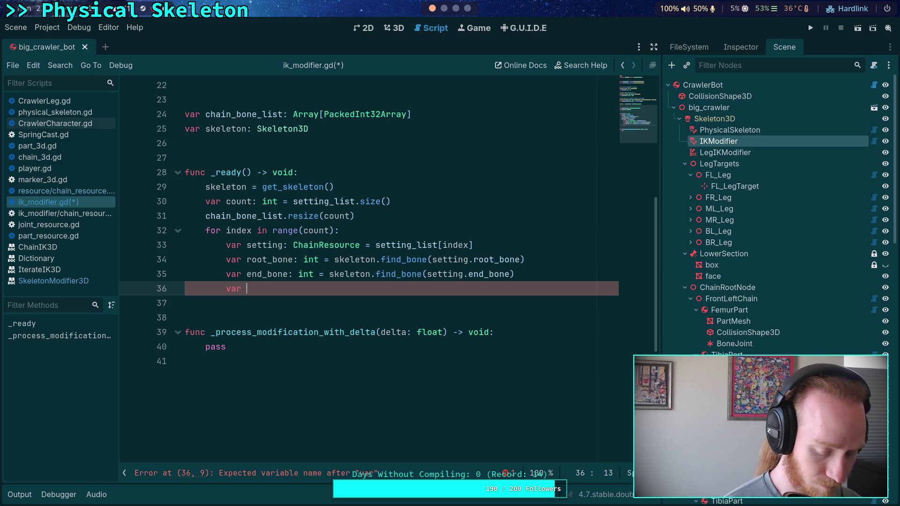
Step: Start a 'while end_bone != root_bone' loop and declare 'var bone_list: PackedInt32Array' above it
key("BackSpace")
key("BackSpace")
key("BackSpace")
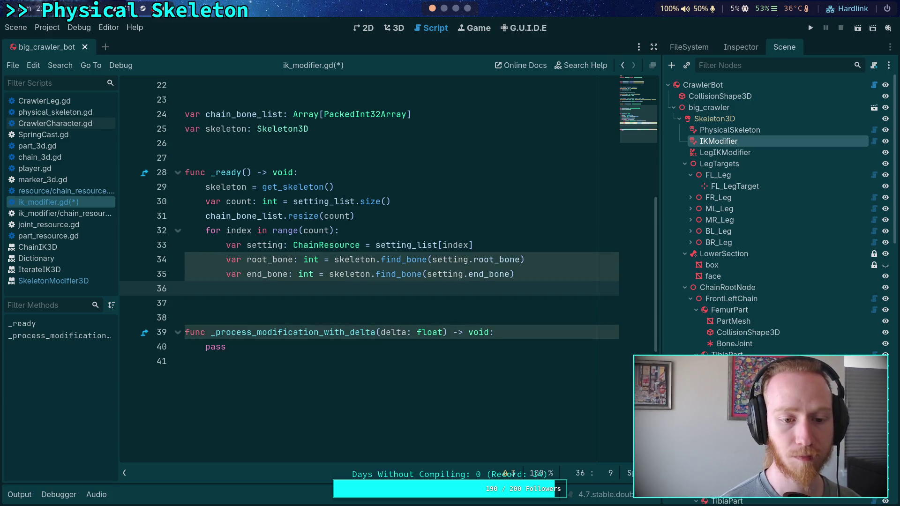
type("while end_bon")
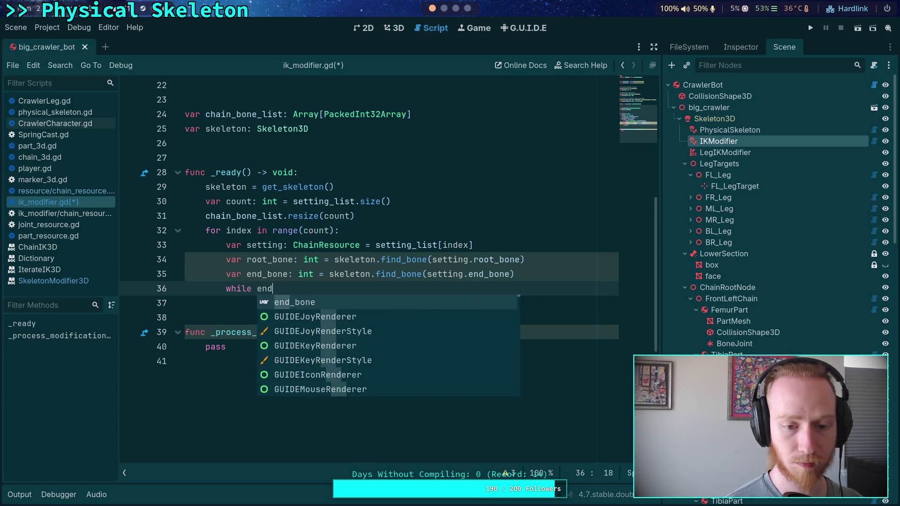
type("e != roo")
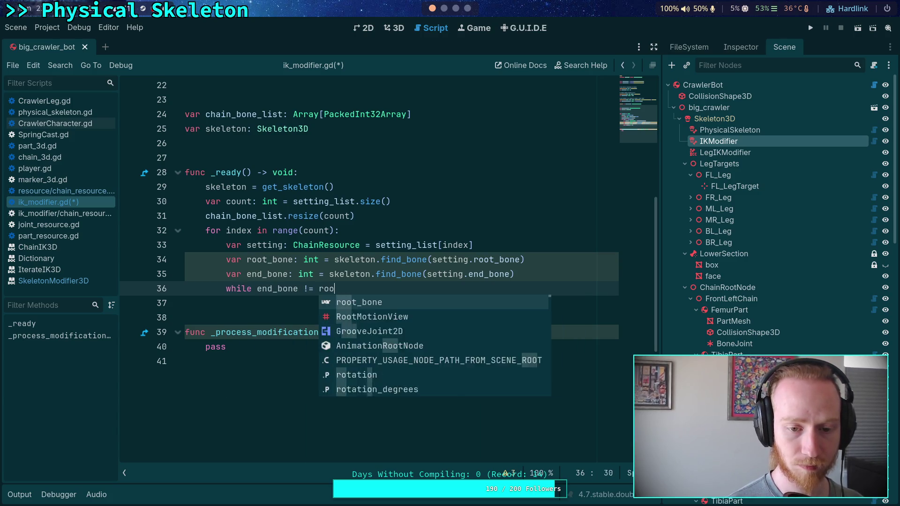
key("Return")
key("Return")
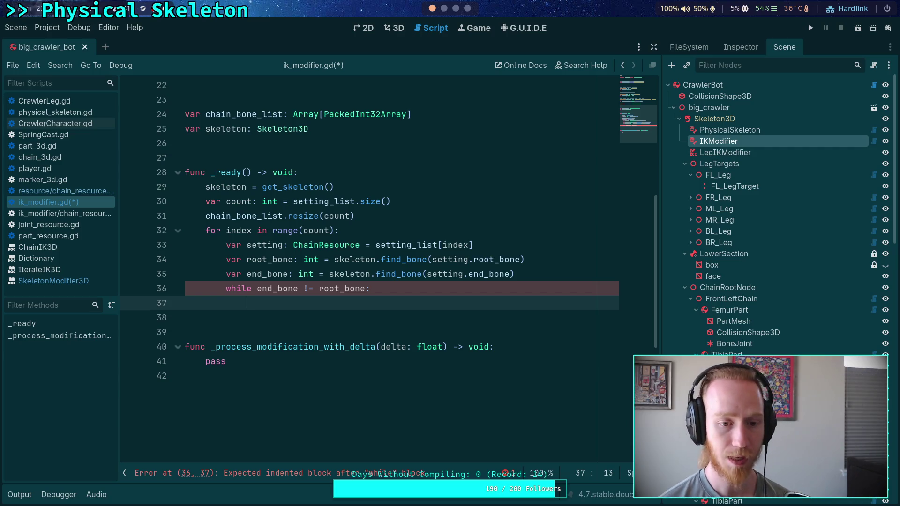
left_click(540, 279)
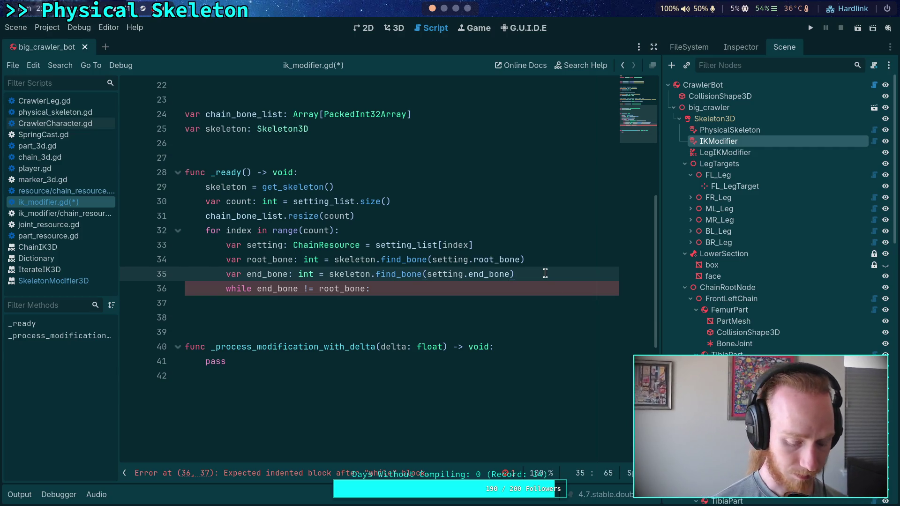
key("Return")
type("var bone_")
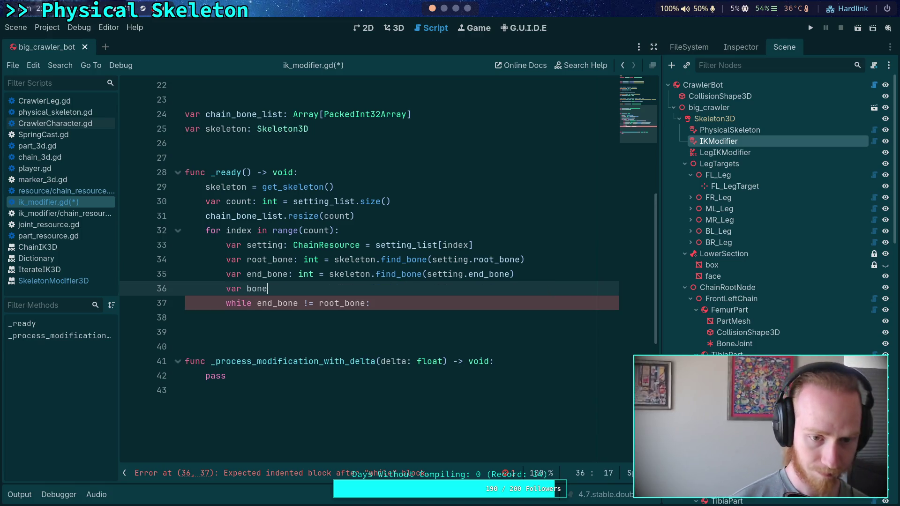
type("list:")
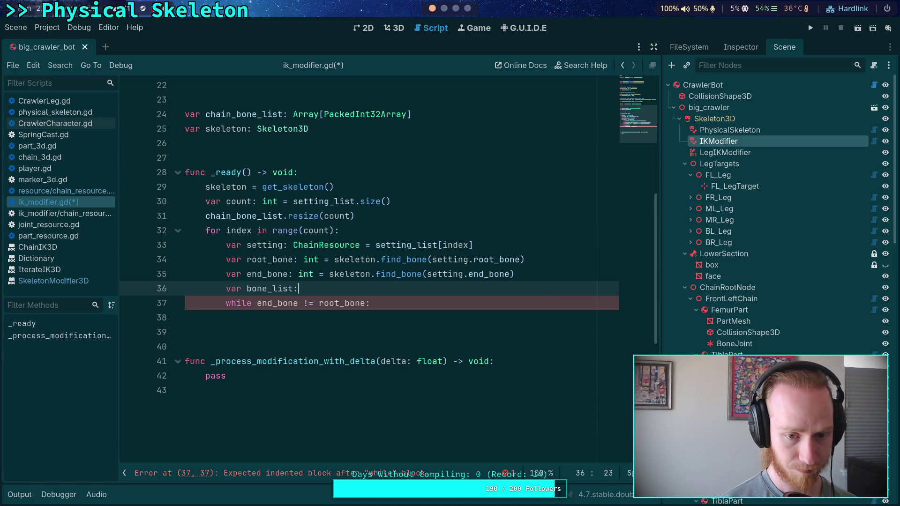
type(" PackedIn")
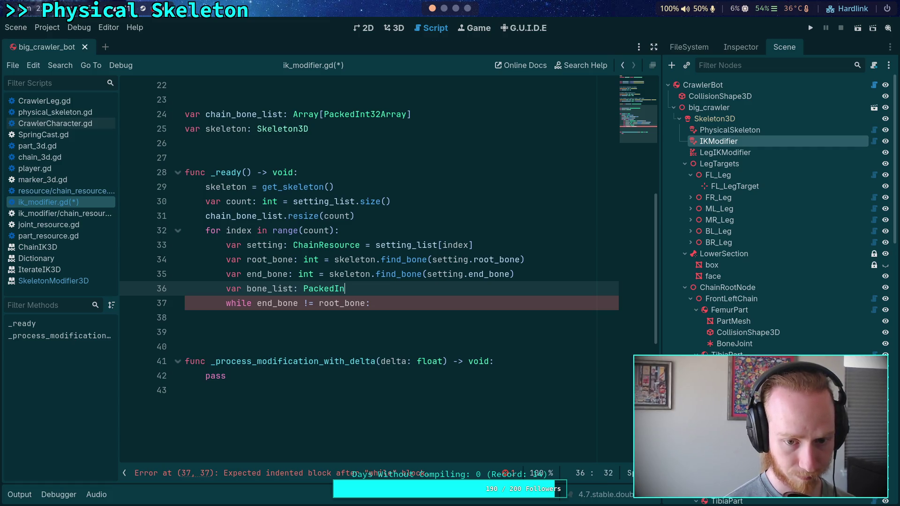
type("t")
key("Return")
Step: In the while body, append end_bone to bone_list and set end_bone = skeleton.get_bone_parent(end_bone)
key("Down")
key("Down")
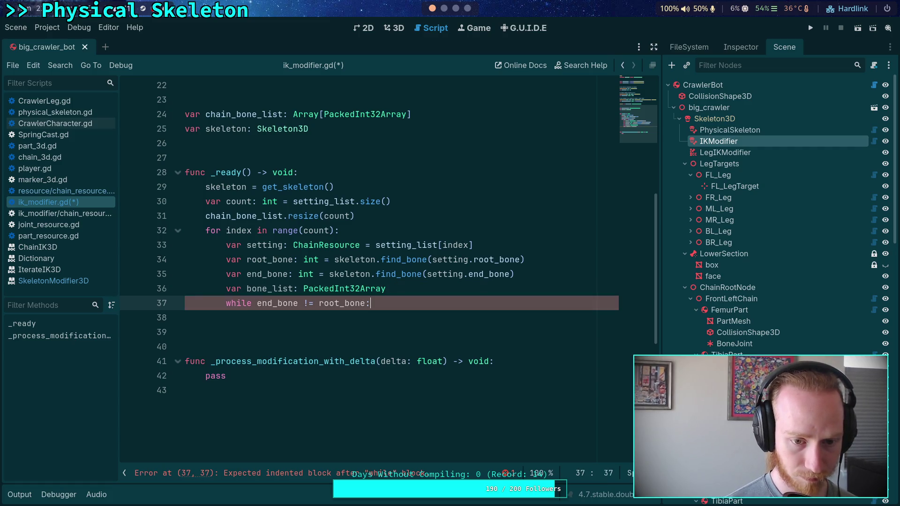
type("bon")
key("Return")
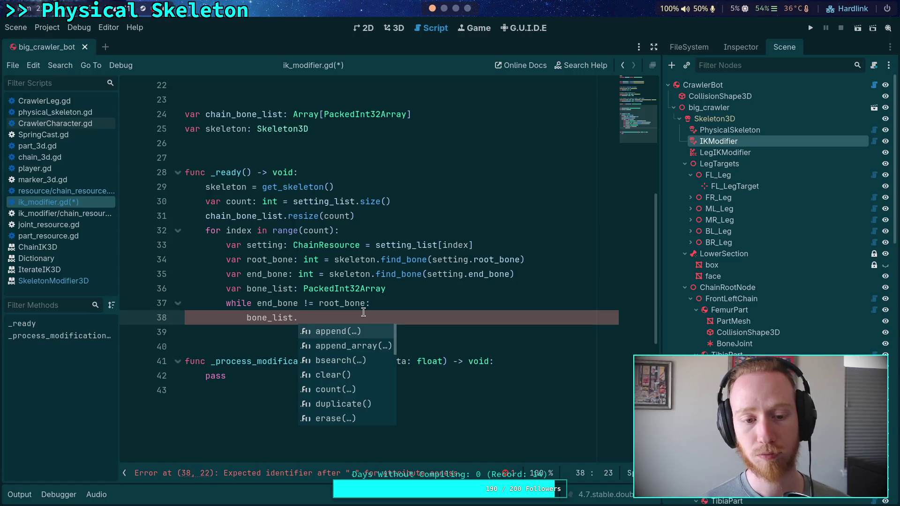
key("Escape")
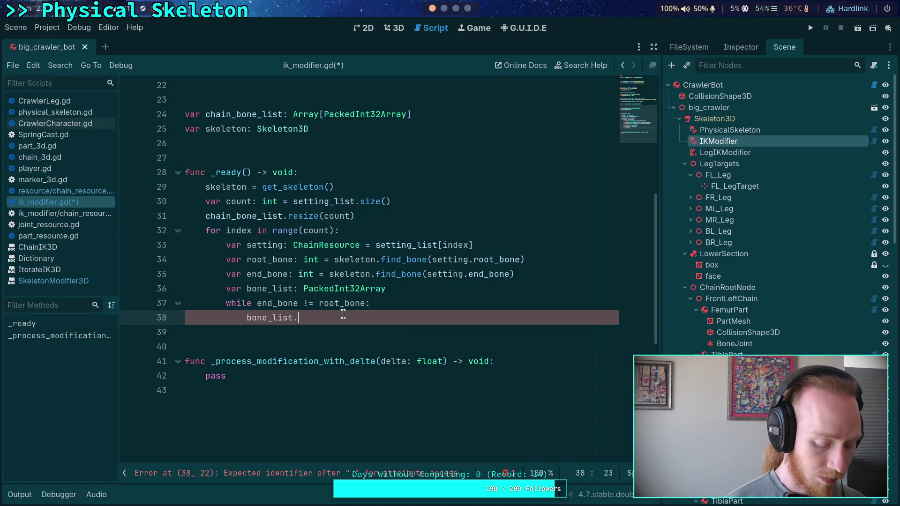
type("a")
key("Return")
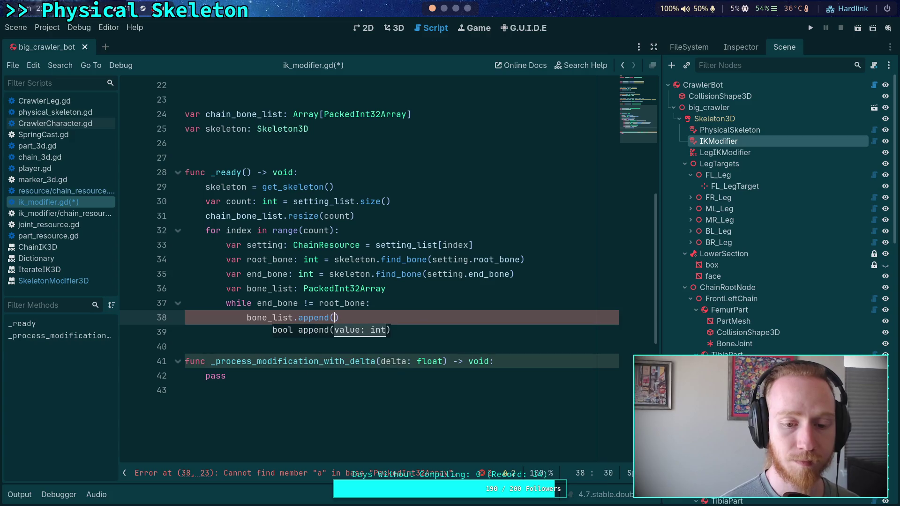
type("end_bone)")
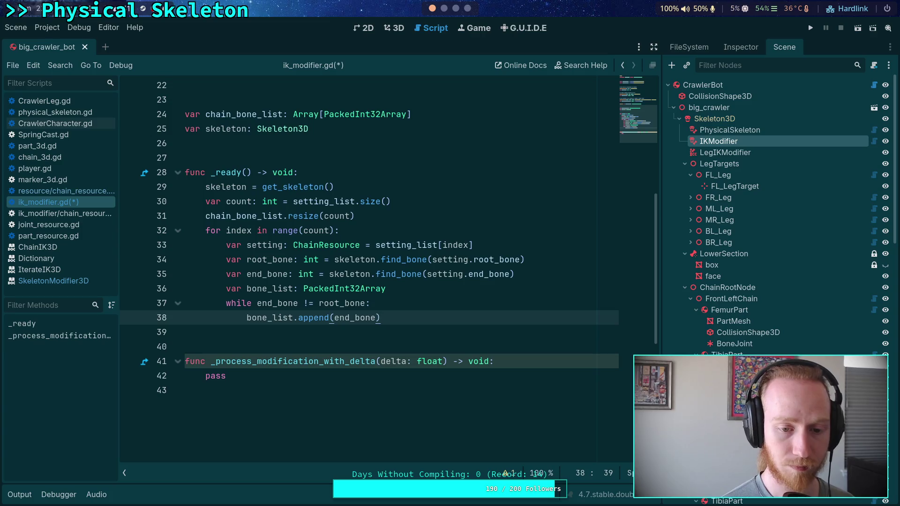
key("Return")
type("end_bone = ")
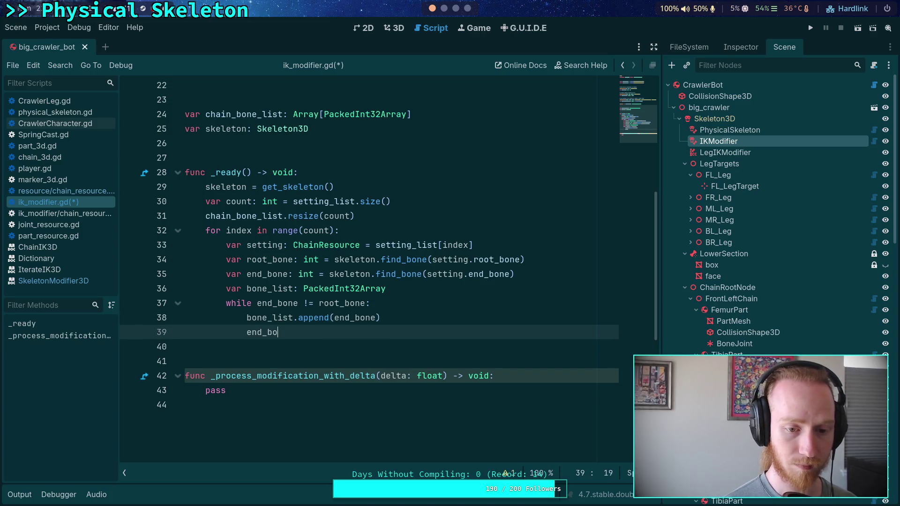
type("skeleton.get_pa")
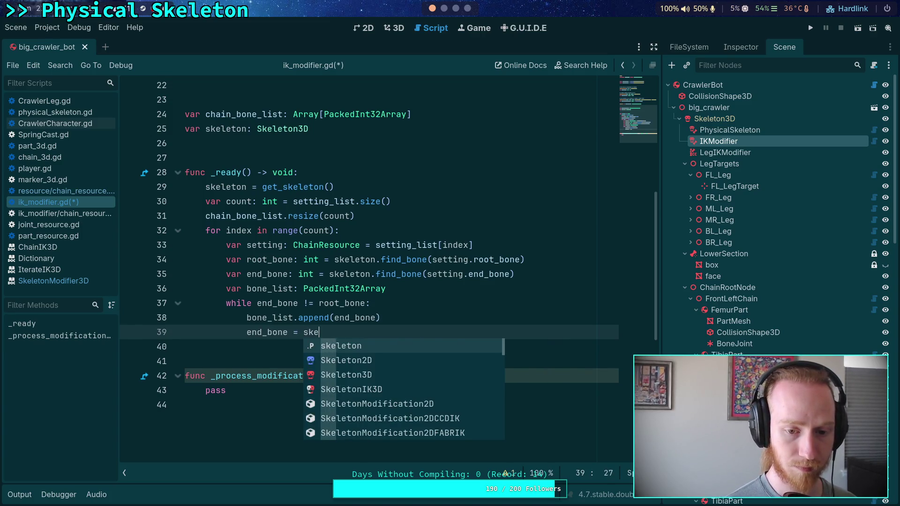
type("r")
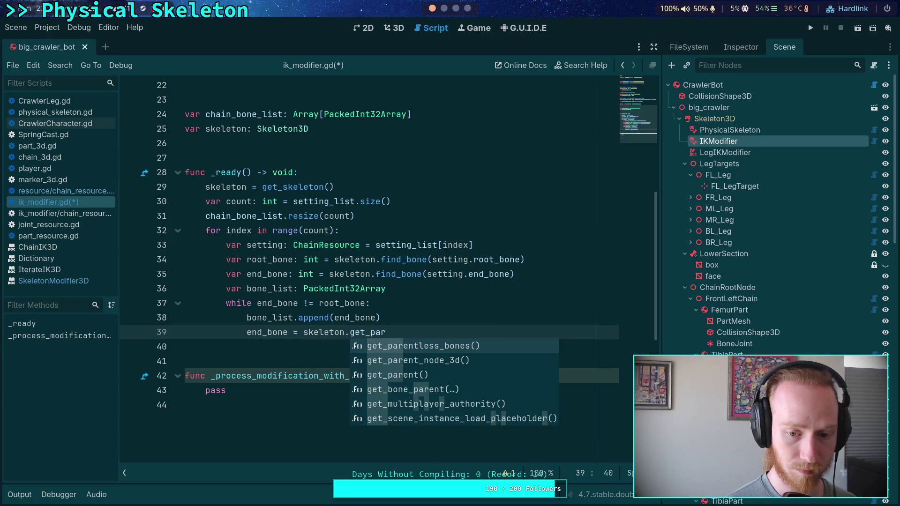
key("Down")
key("Down")
key("Down")
key("Return")
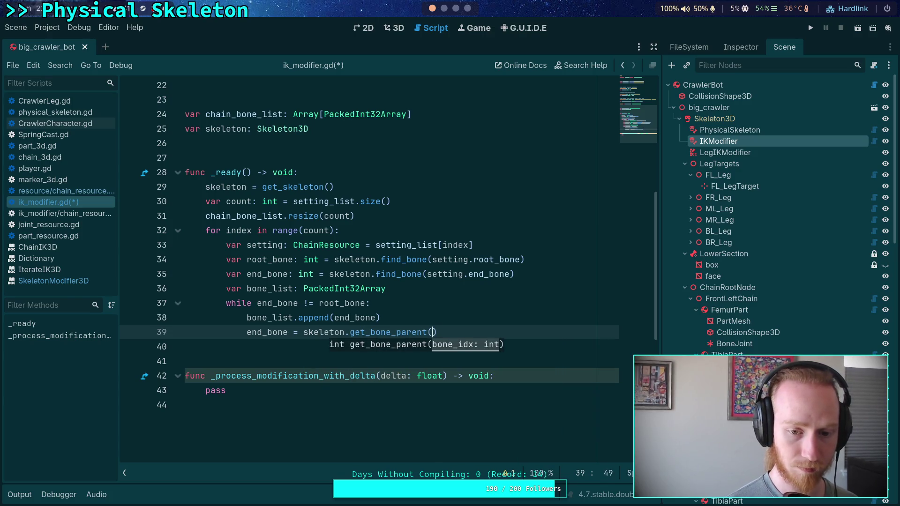
type("end_bone)")
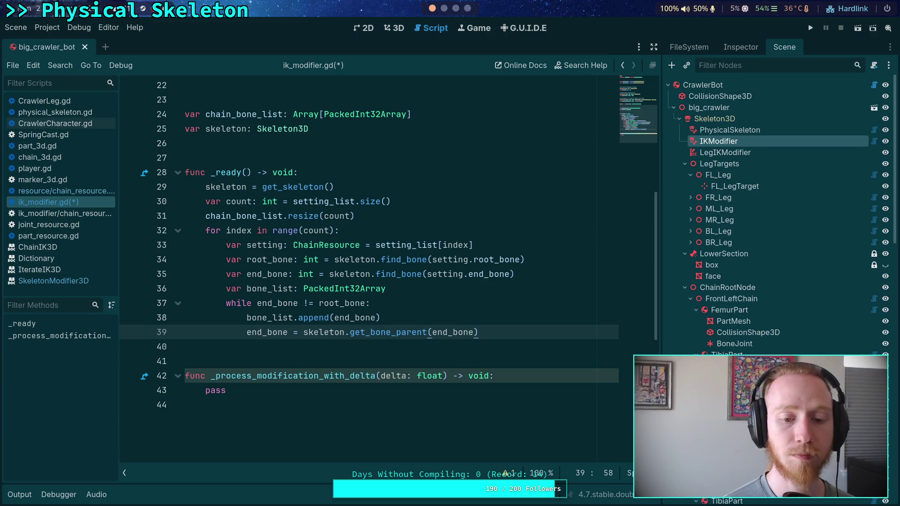
Step: After the loop, append root_bone to bone_list and call bone_list.reverse()
left_click(226, 346)
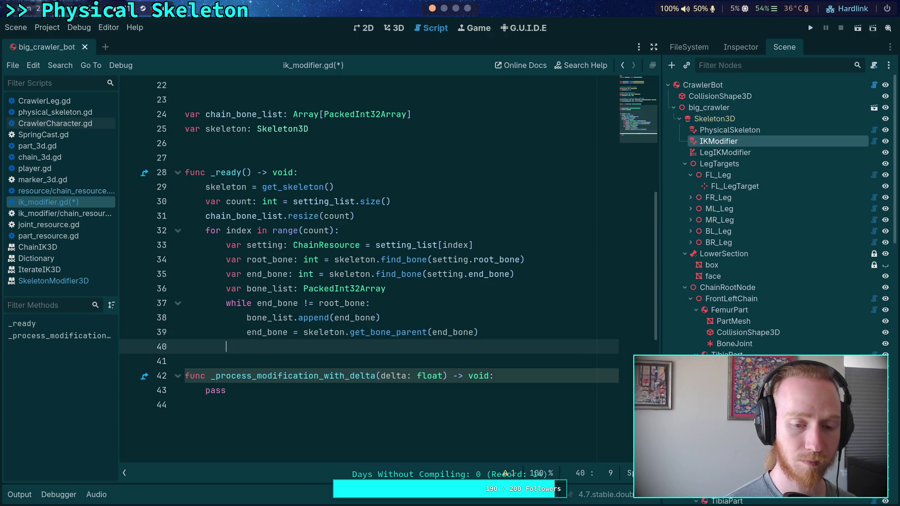
type("bone_rl")
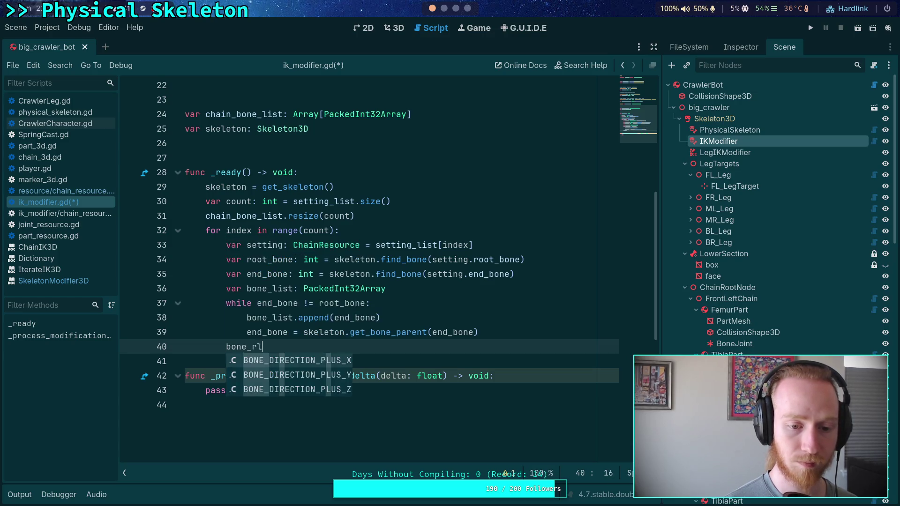
key("BackSpace")
type("list.append(root")
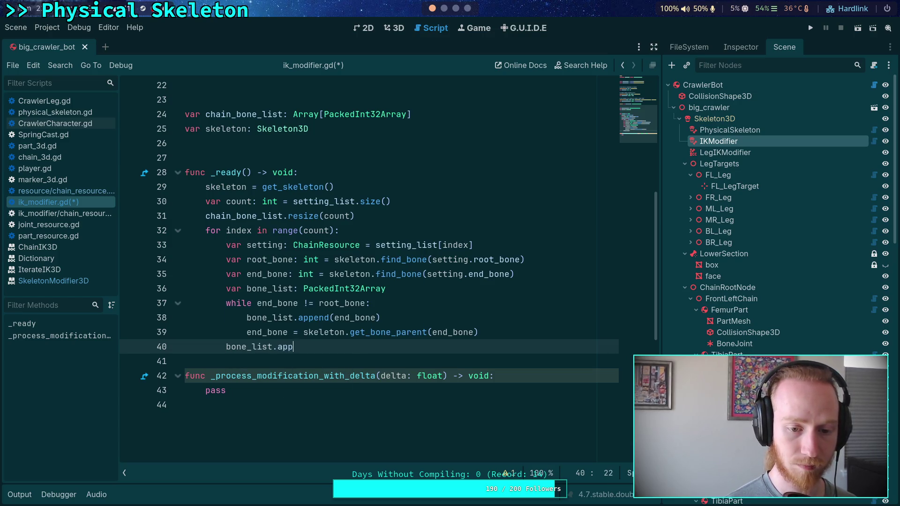
key("Return")
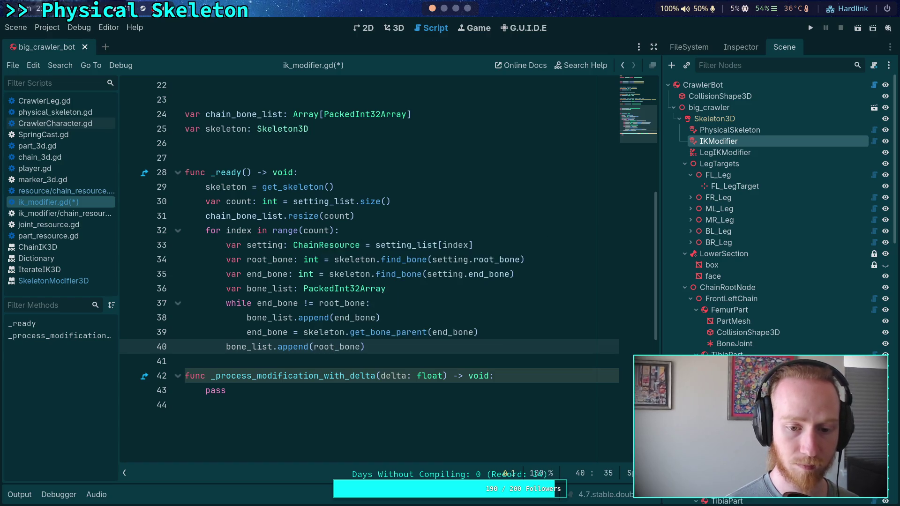
key("End")
key("Return")
type("bone_list")
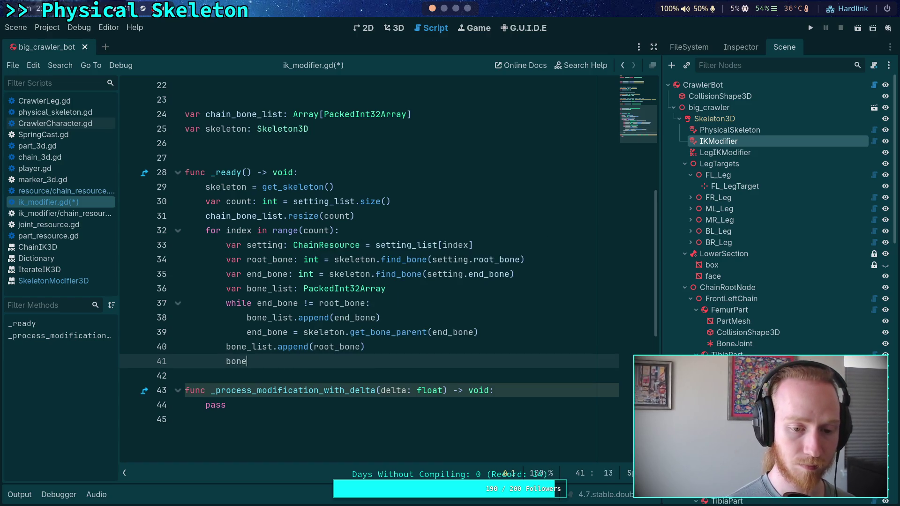
type(".rev")
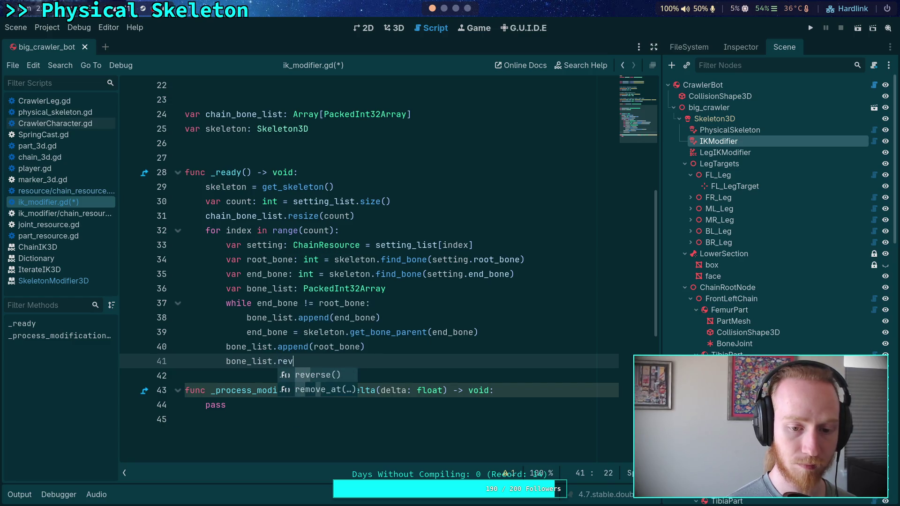
key("Return")
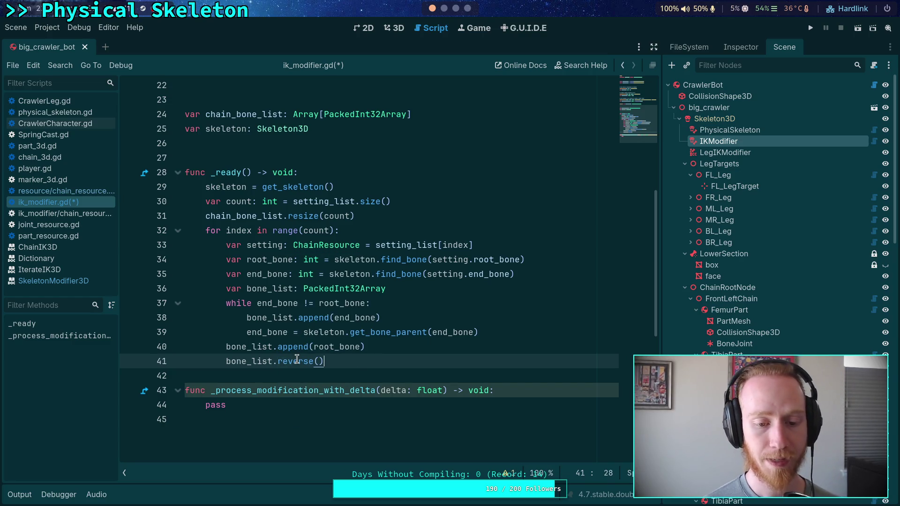
mouse_move(297, 360)
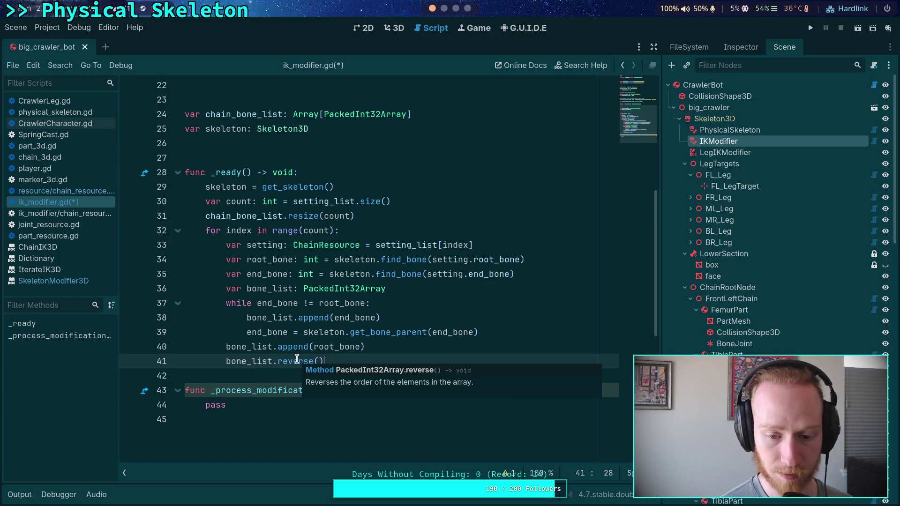
key("Return")
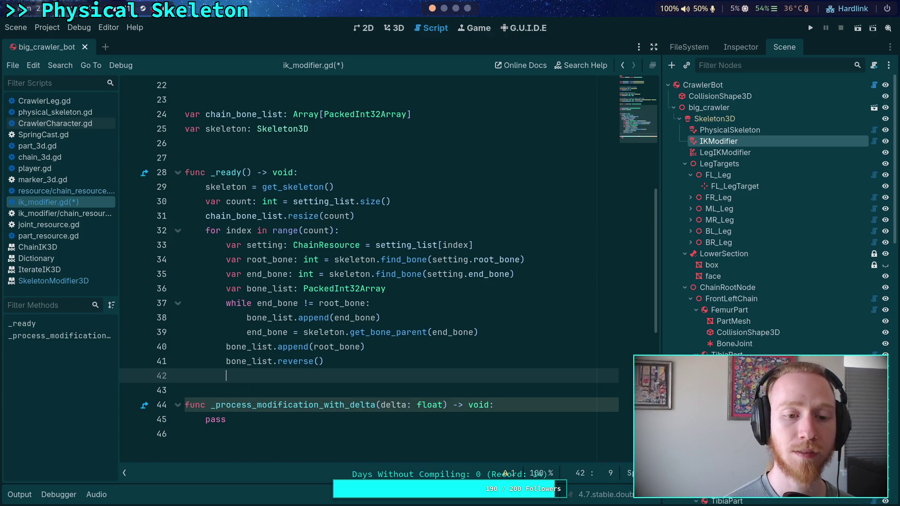
key("Return")
Step: Assign bone_list to chain_bone_list[index] in _ready and save the script
type("chain_bon")
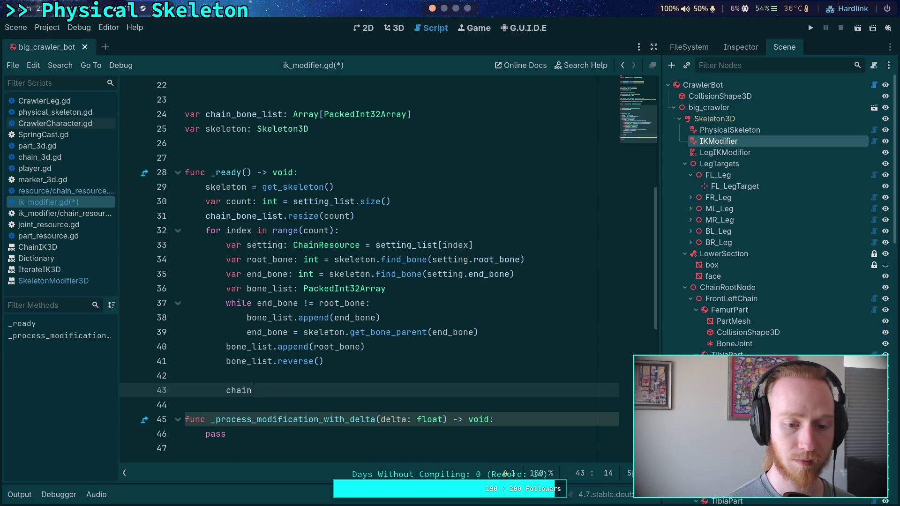
key("Return")
type("[inde")
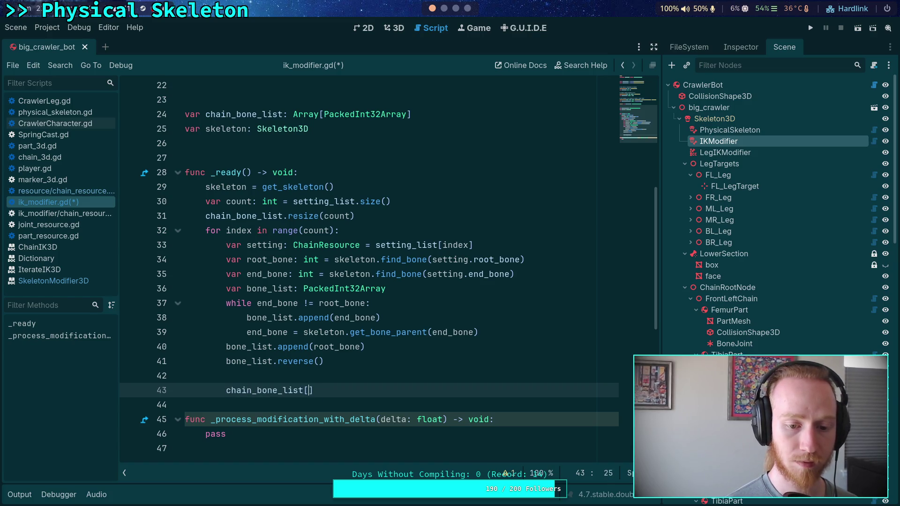
type("x] = bon")
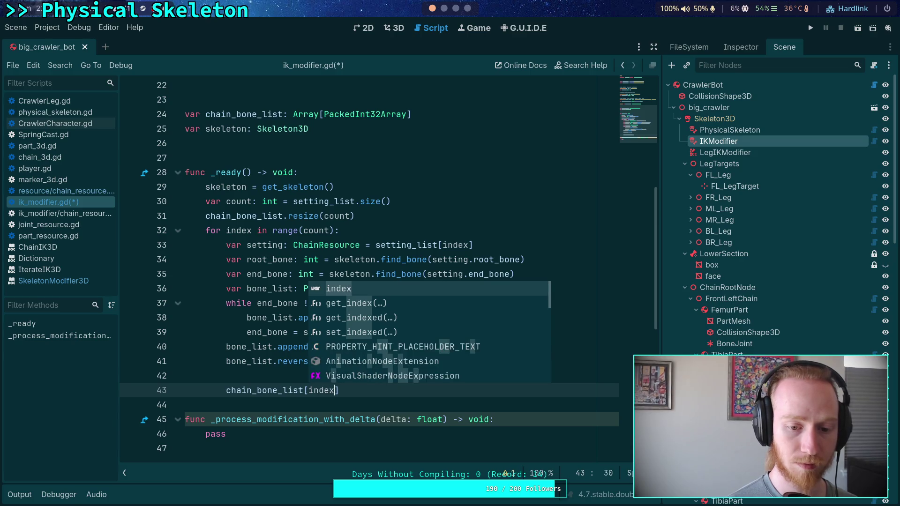
type("e_")
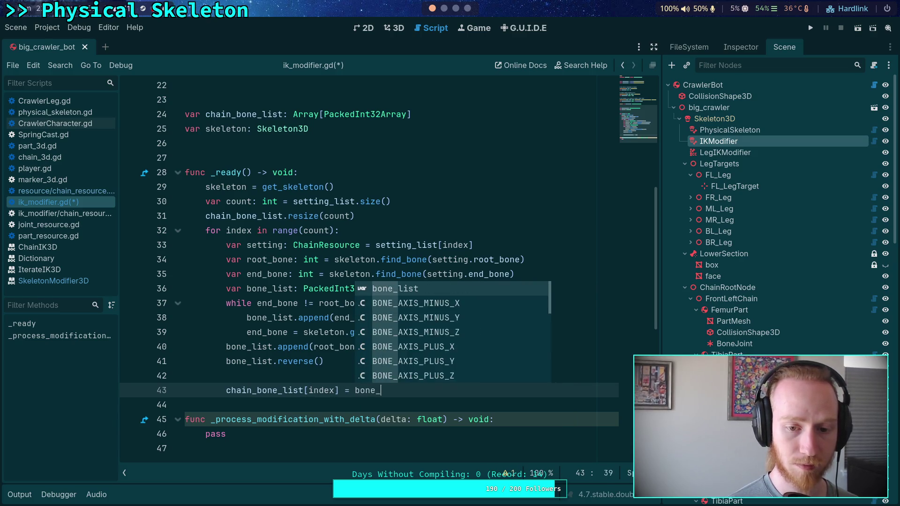
key("Return")
key("ctrl+s")
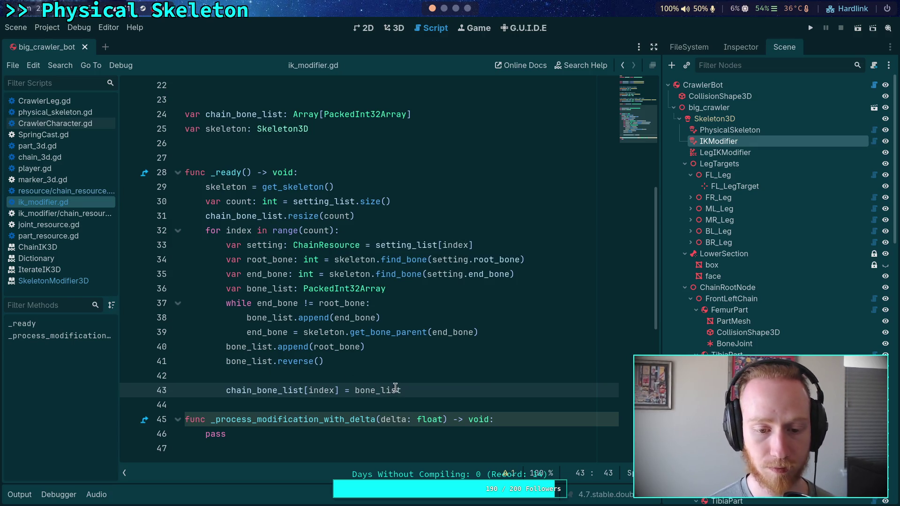
Step: Append 'and end_bone != -1' to the while condition and select the pass placeholder
left_click(370, 368)
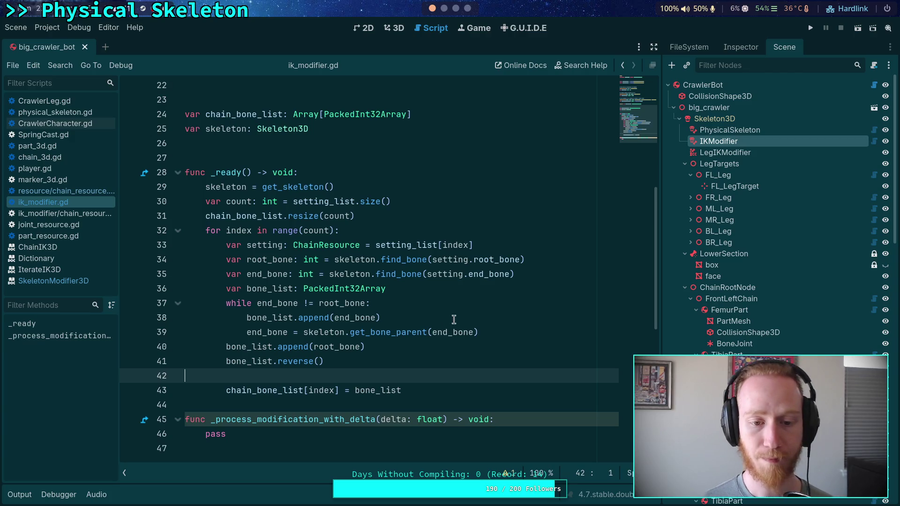
scroll(445, 325, "down", 1)
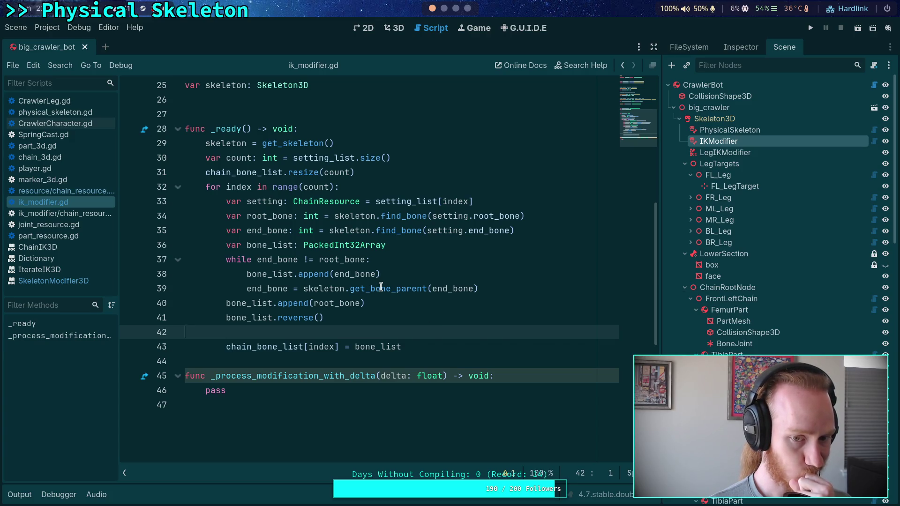
mouse_move(381, 286)
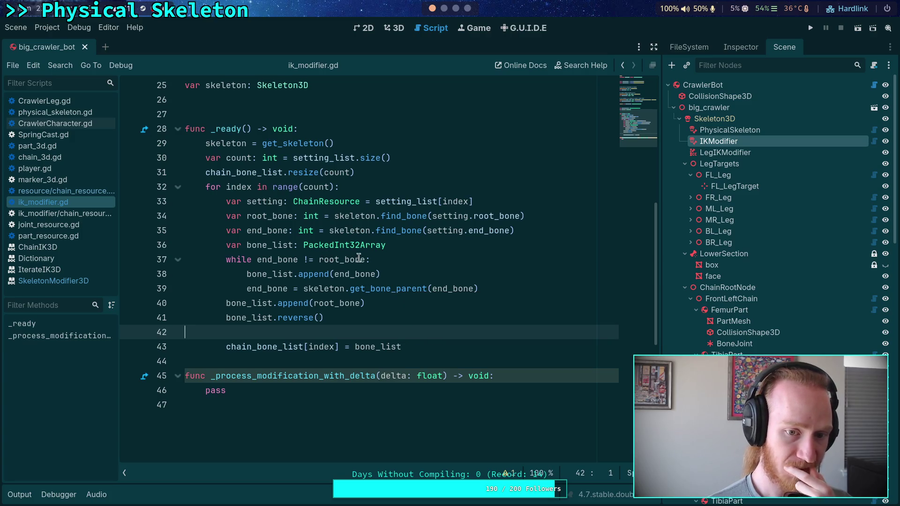
left_click(366, 259)
type("and e")
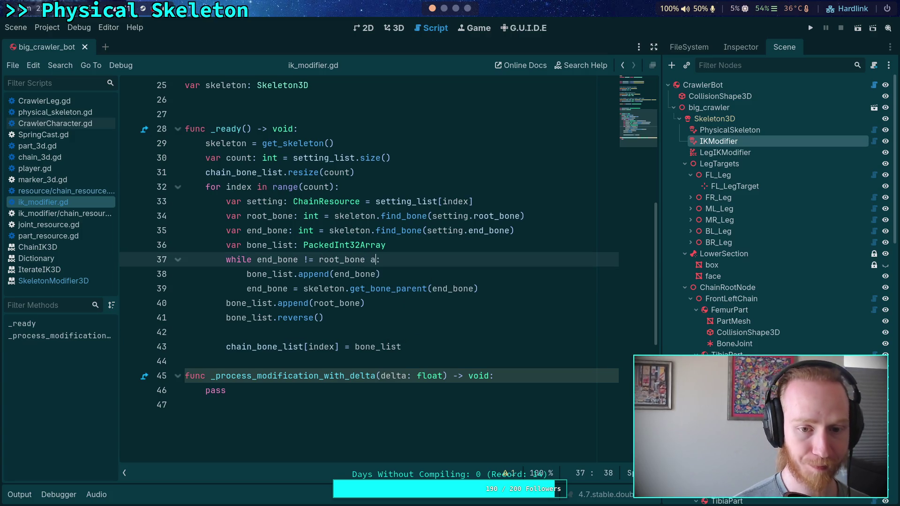
type("nd_bone != -1")
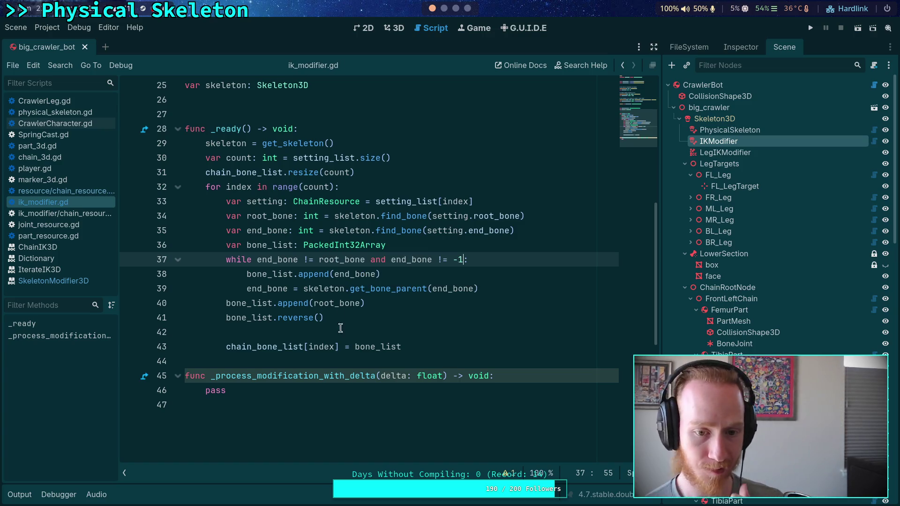
left_click(414, 393)
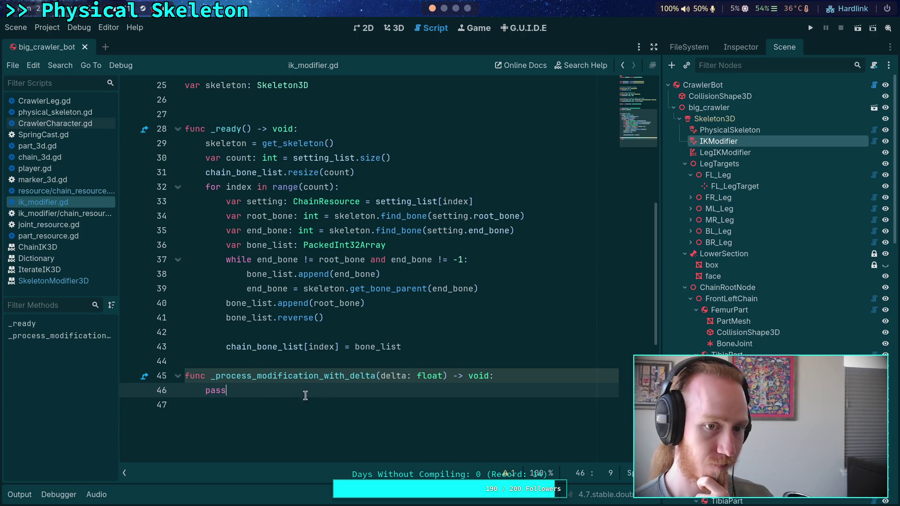
left_click_drag(238, 392, 205, 390)
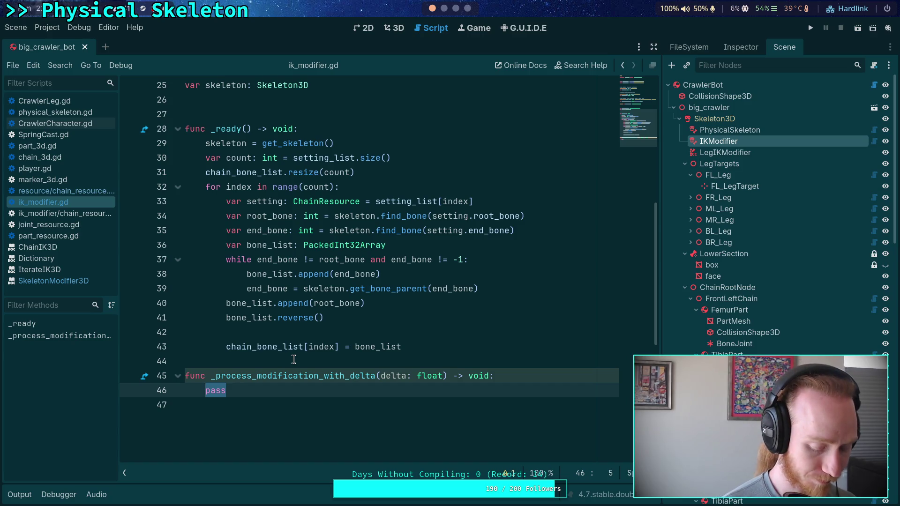
Step: Replace pass with 'var count: int = setting_list.size()' followed by 'for index in range(count):'
type("for se")
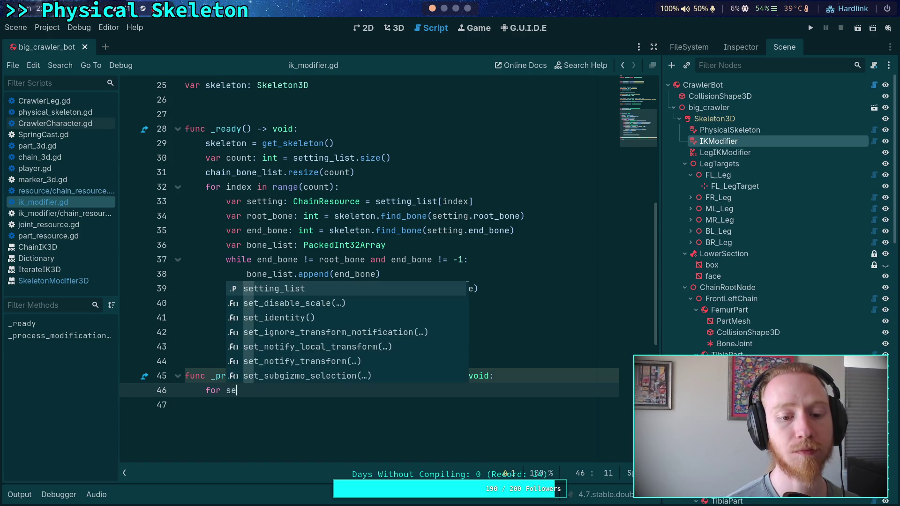
type("tting")
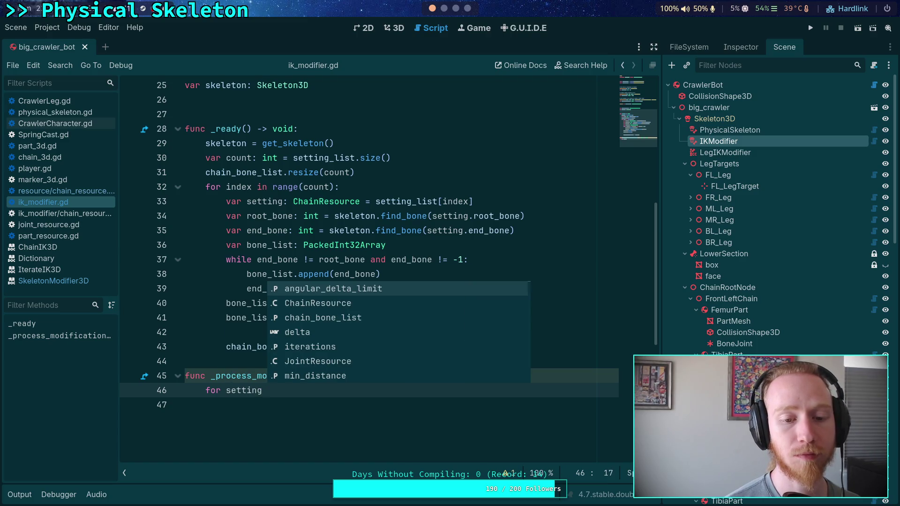
key("BackSpace")
key("BackSpace")
key("BackSpace")
type("v")
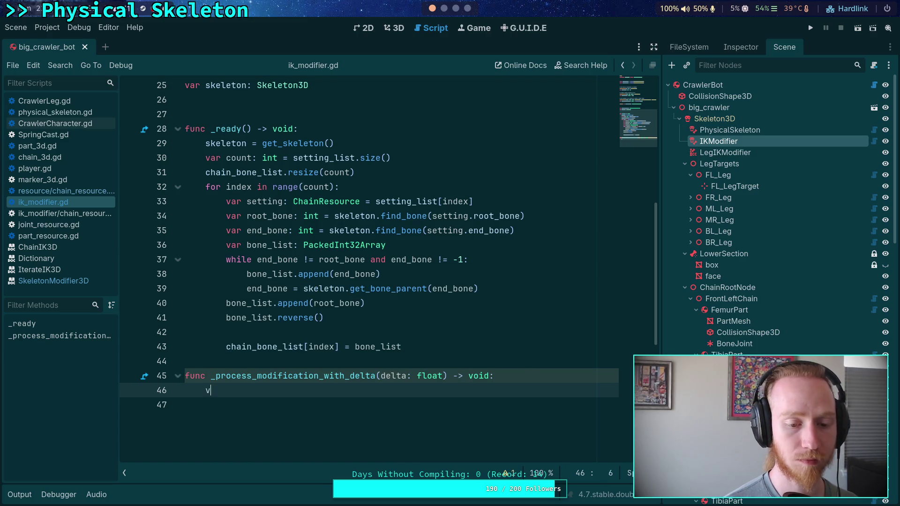
type("ar count: int = ")
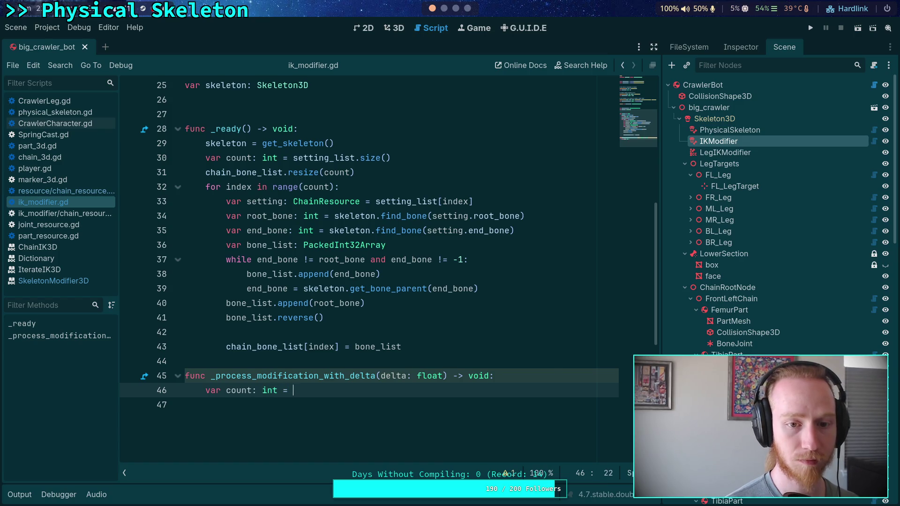
type("setting_list.size")
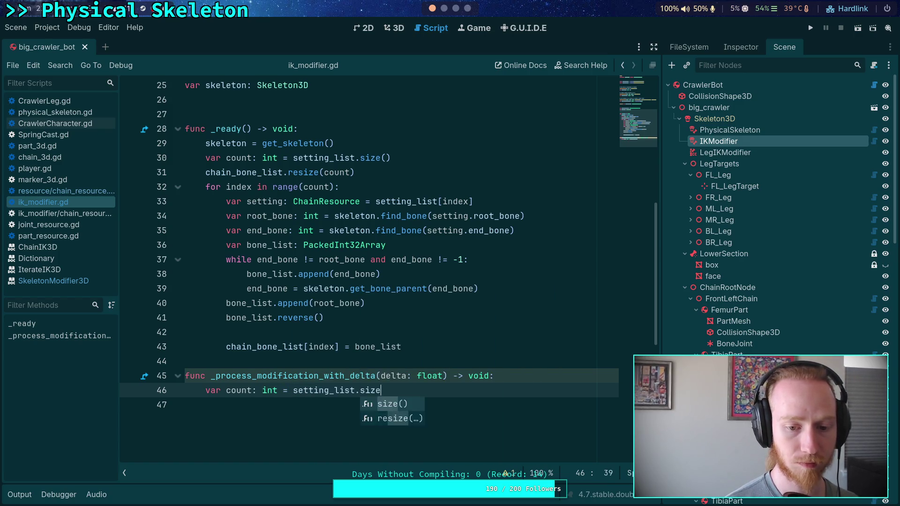
key("Return")
key("Return")
type("for setting")
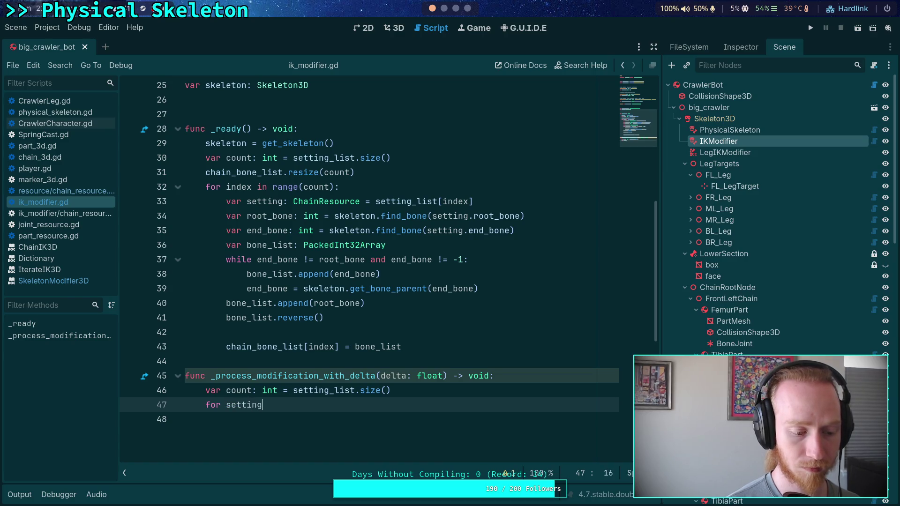
type(" in set")
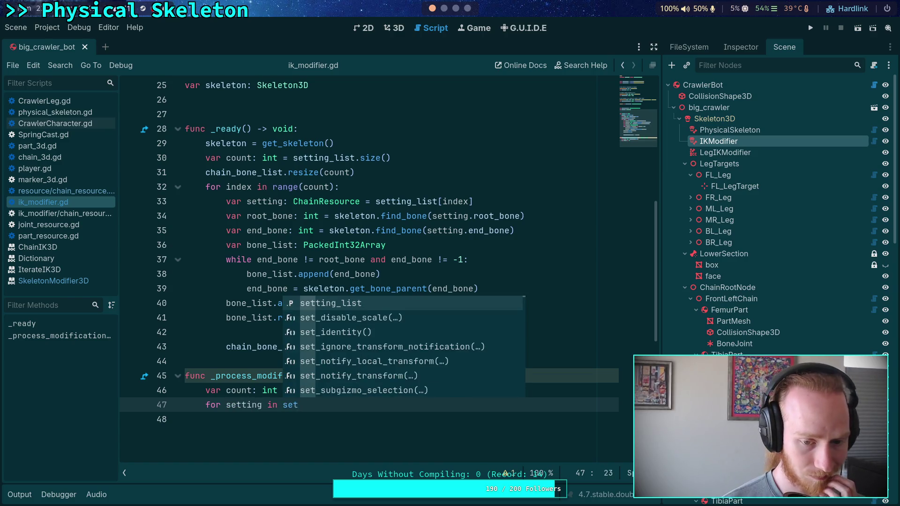
key("BackSpace")
key("BackSpace")
key("BackSpace")
key("BackSpace")
key("BackSpace")
key("BackSpace")
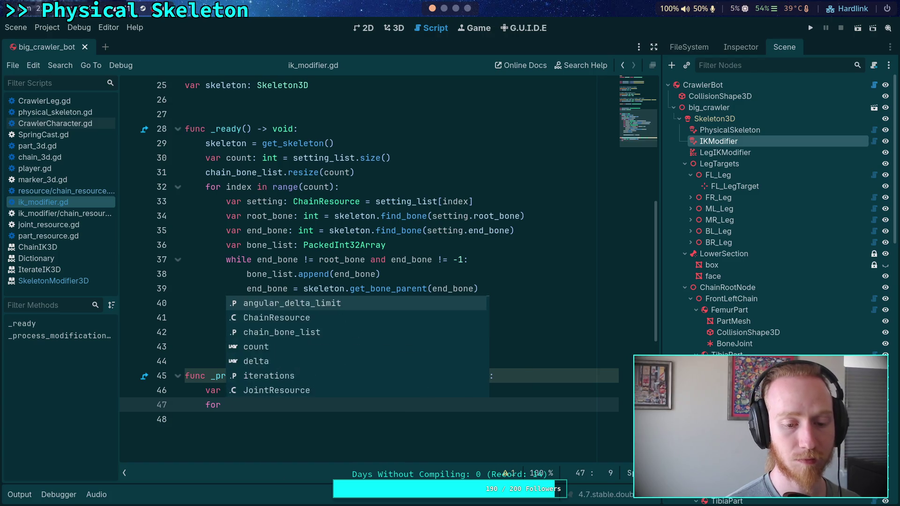
type("index in ")
type("range(sett")
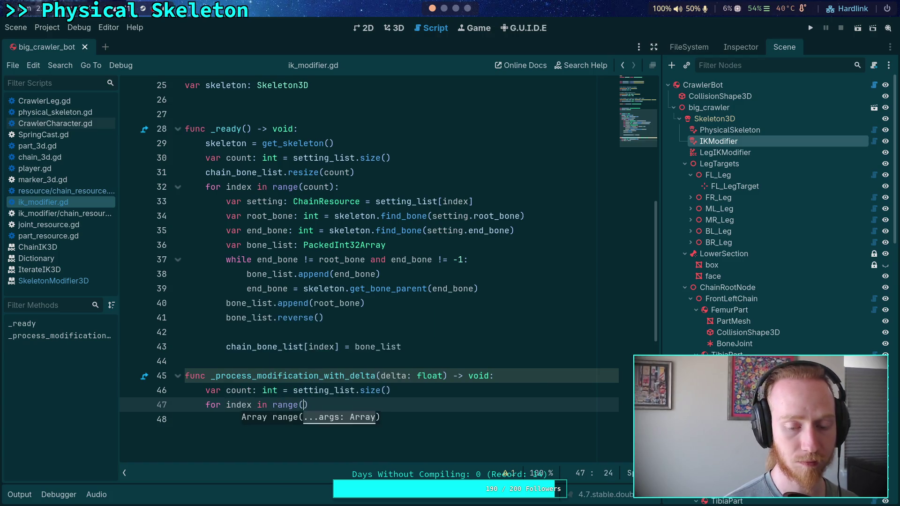
type("ing_list")
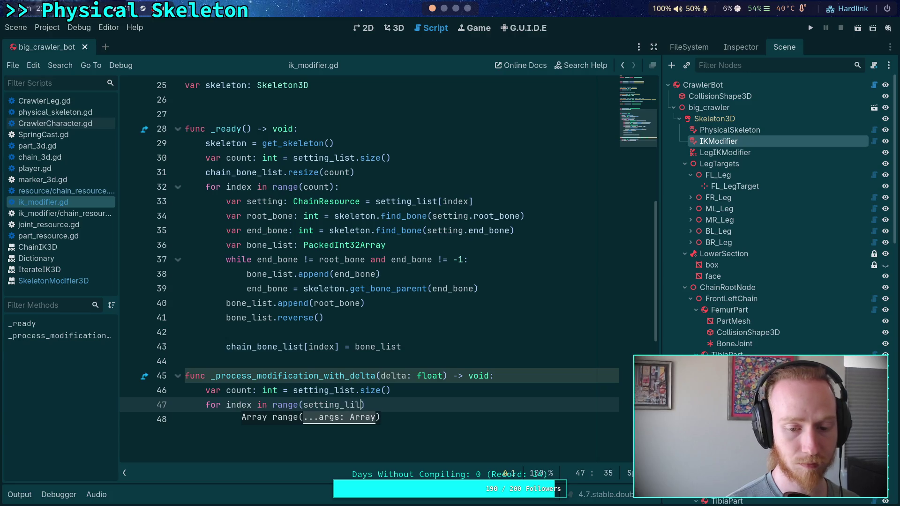
type(")")
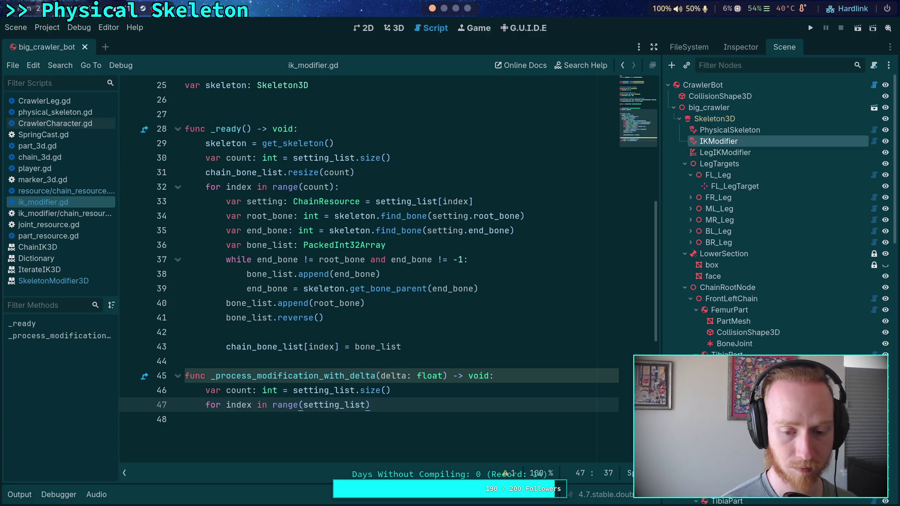
key("BackSpace")
key("BackSpace")
key("BackSpace")
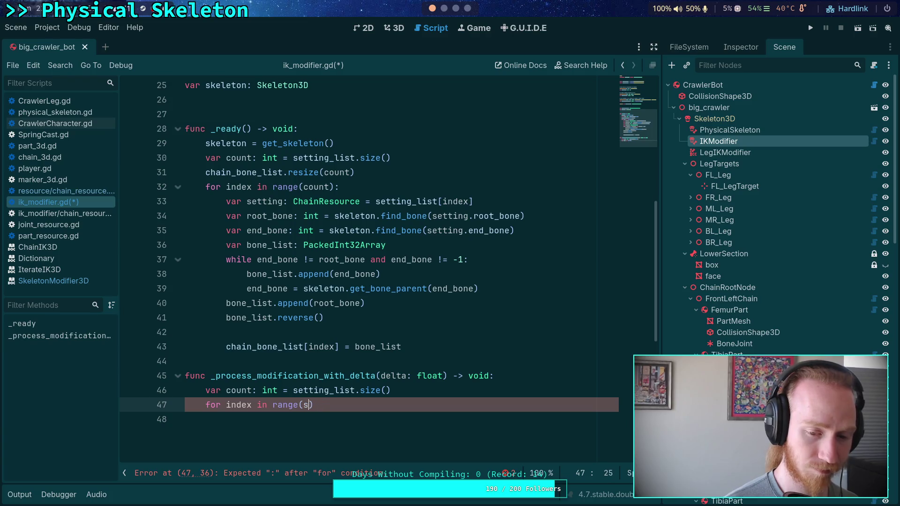
key("BackSpace")
type("count):")
key("Return")
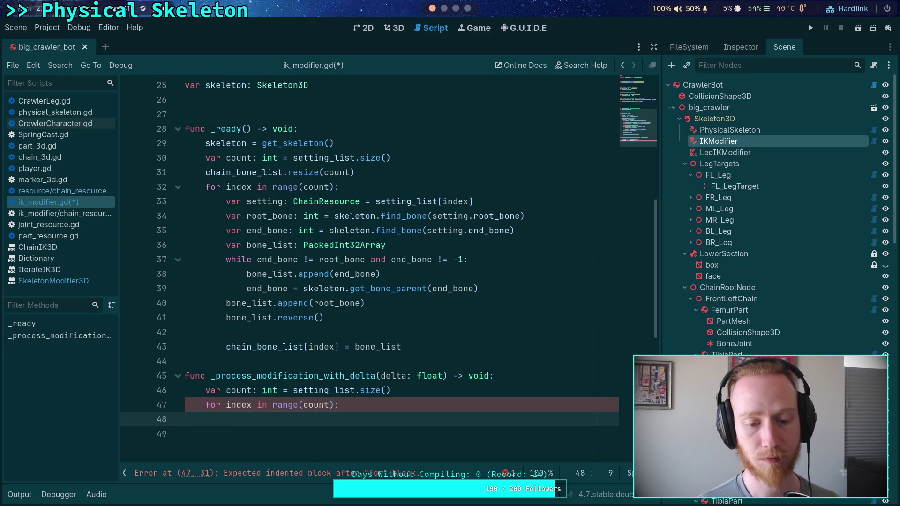
scroll(310, 365, "down", 2)
scroll(310, 365, "up", 1)
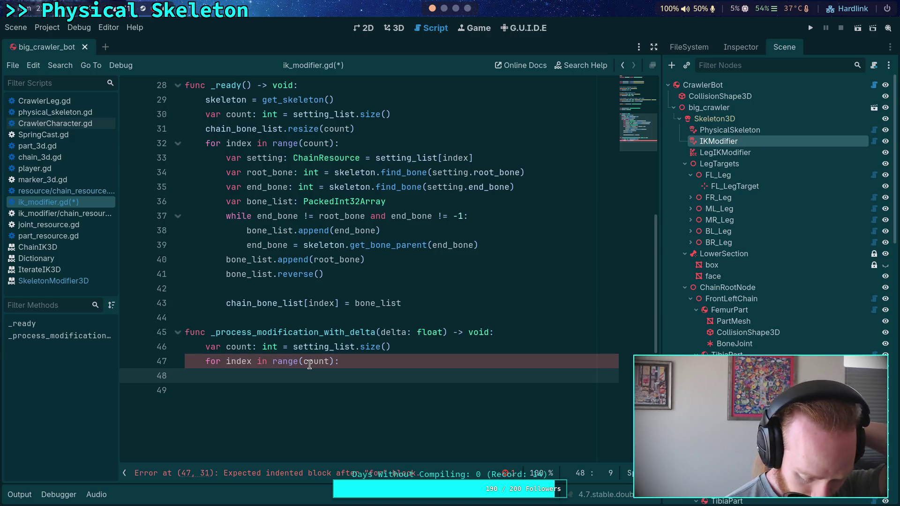
type("_pre")
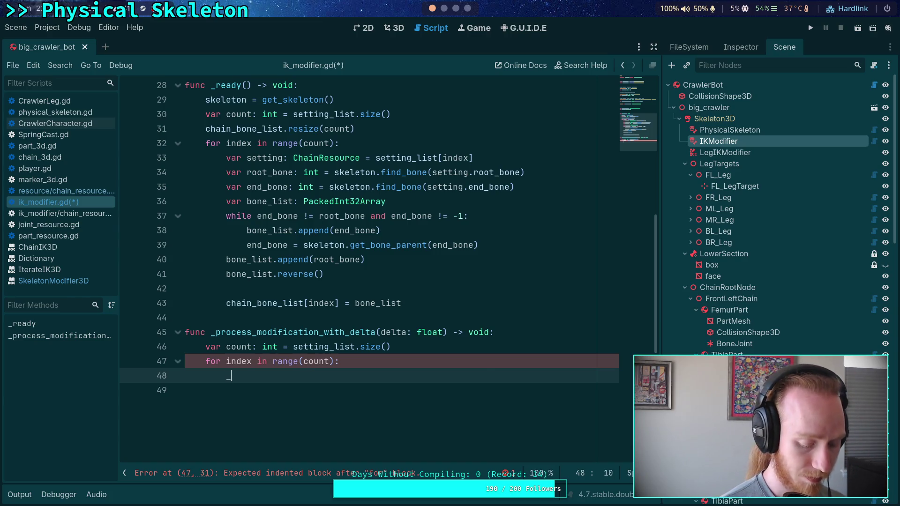
Step: Call _process_chain(chain_bone_list[index], setting_list[index]) inside the delta loop body
key("BackSpace")
type("ocess_chain")
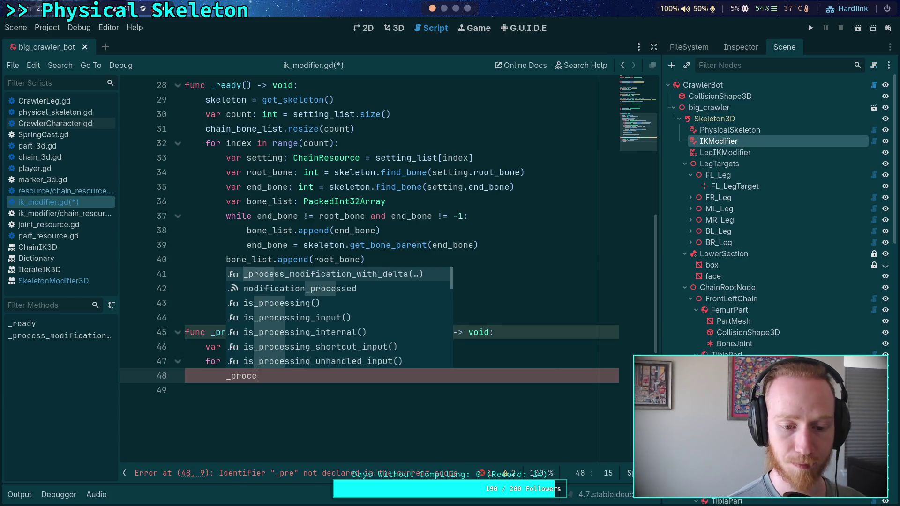
type("(")
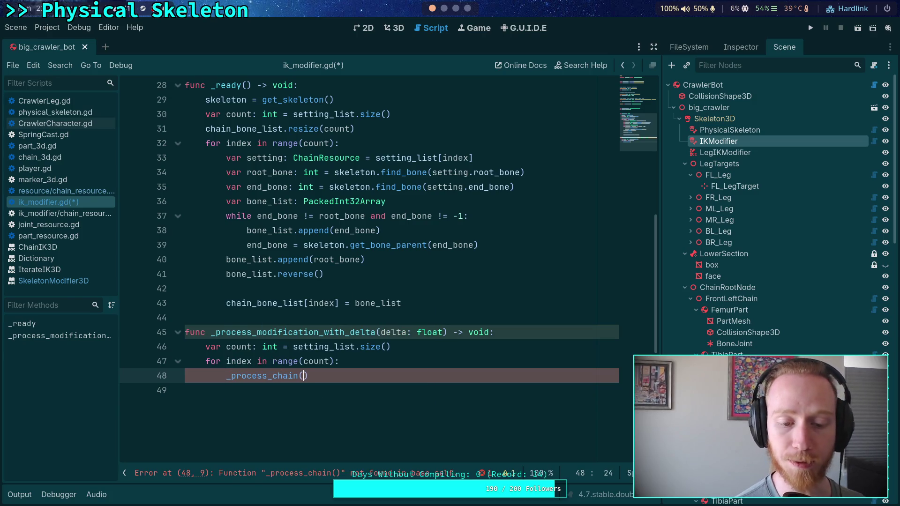
type("bone_")
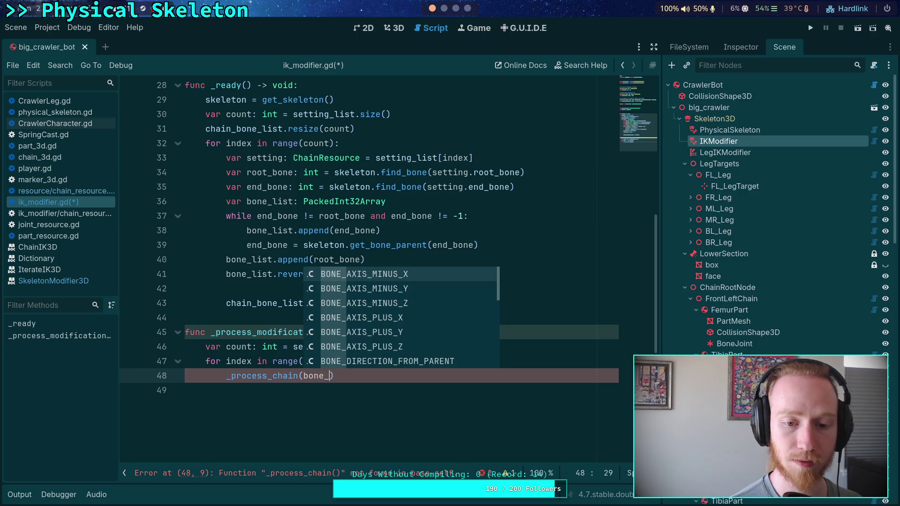
type("l")
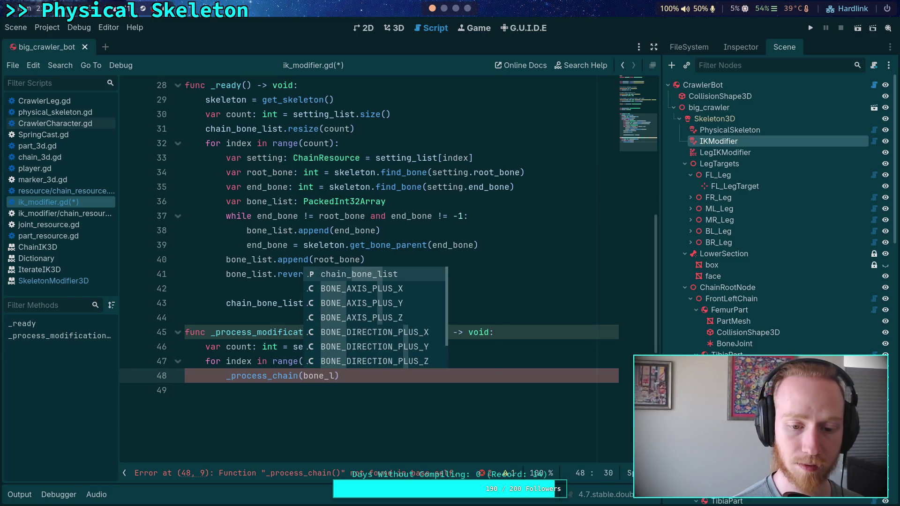
key("Return")
type("[in")
type("dex]")
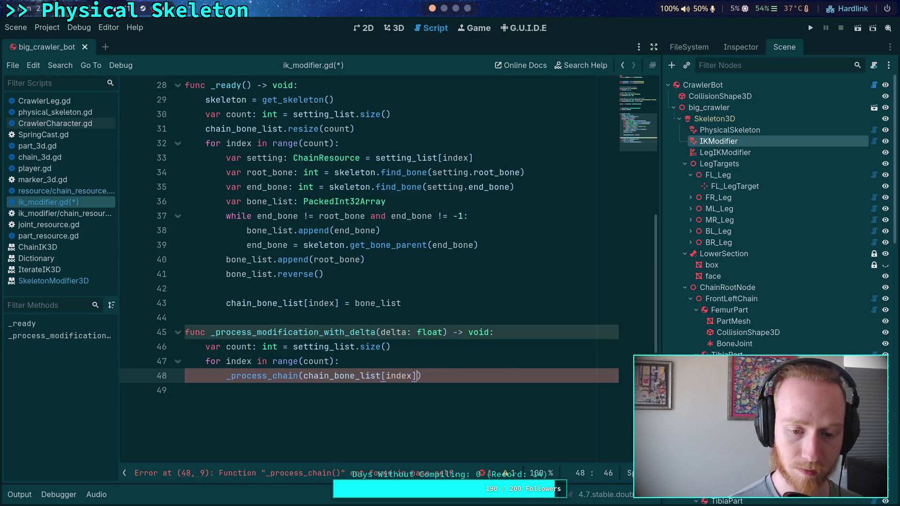
type(", ")
type("setting_list[in")
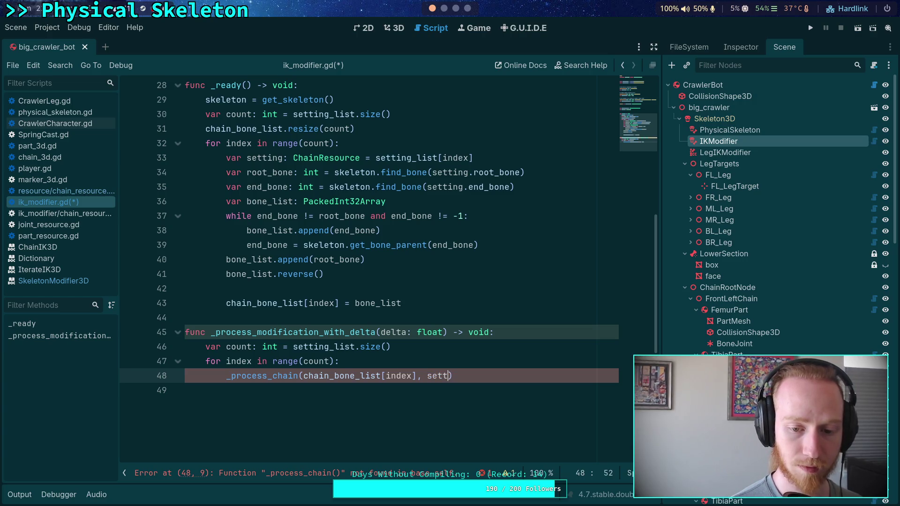
type("dex])")
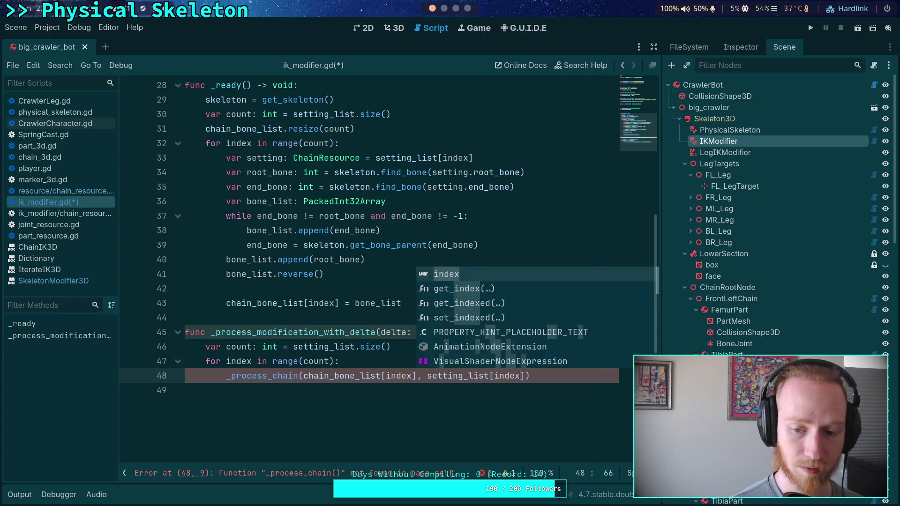
Step: Review the root bone, end bone and joint settings in ik_modifier/chain_resource.gd
scroll(279, 299, "up", 6)
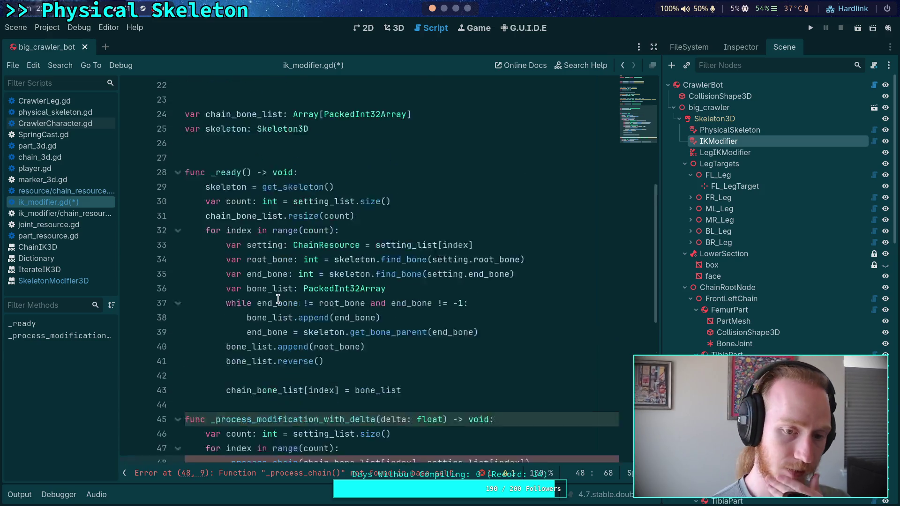
scroll(279, 292, "down", 7)
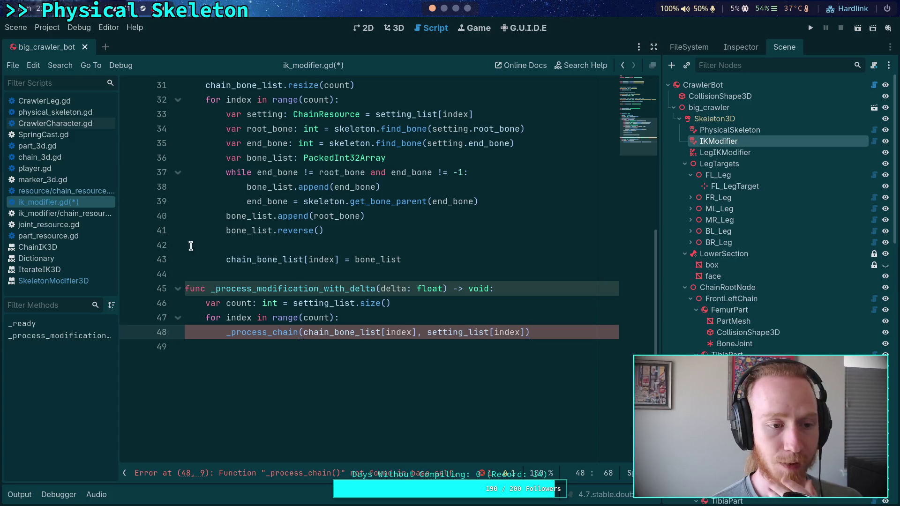
left_click(93, 214)
scroll(276, 227, "up", 3)
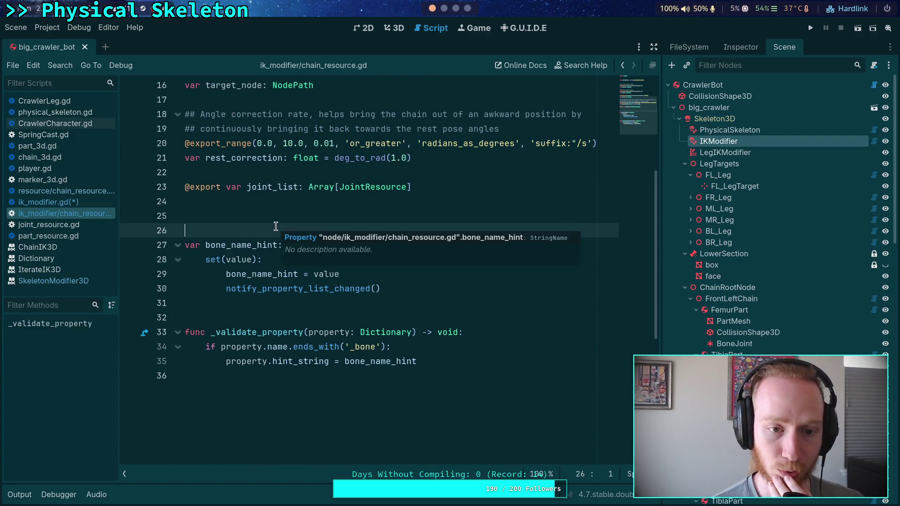
scroll(268, 225, "up", 2)
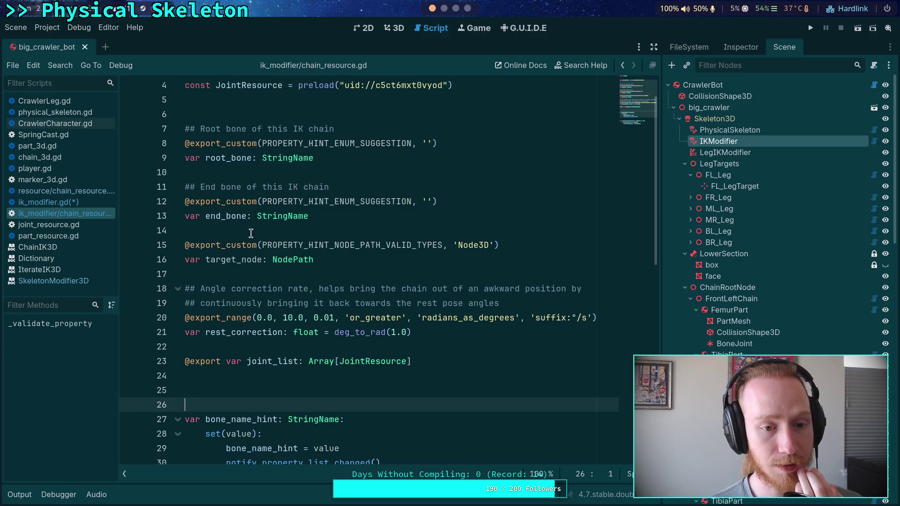
left_click(80, 204)
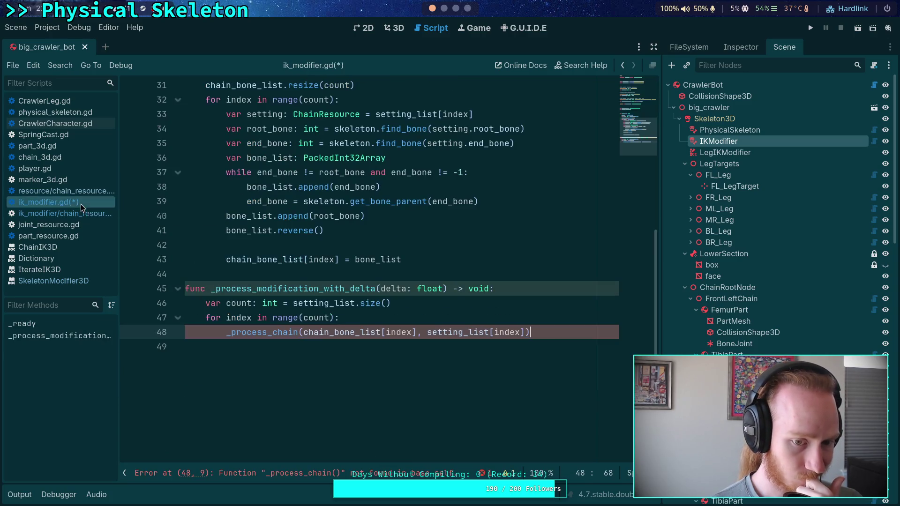
Step: Start a func line below the loop and pass delta as the third _process_chain argument
left_click(529, 359)
key("Return")
type("func")
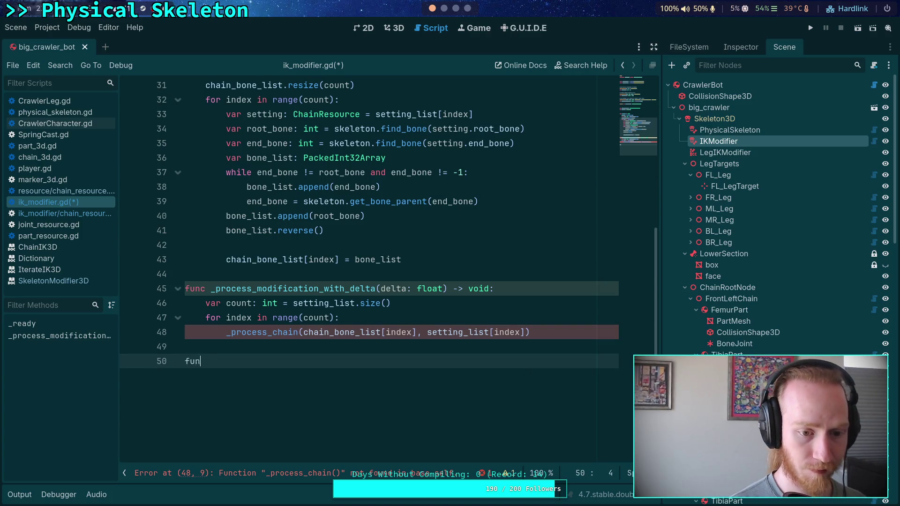
left_click(528, 334)
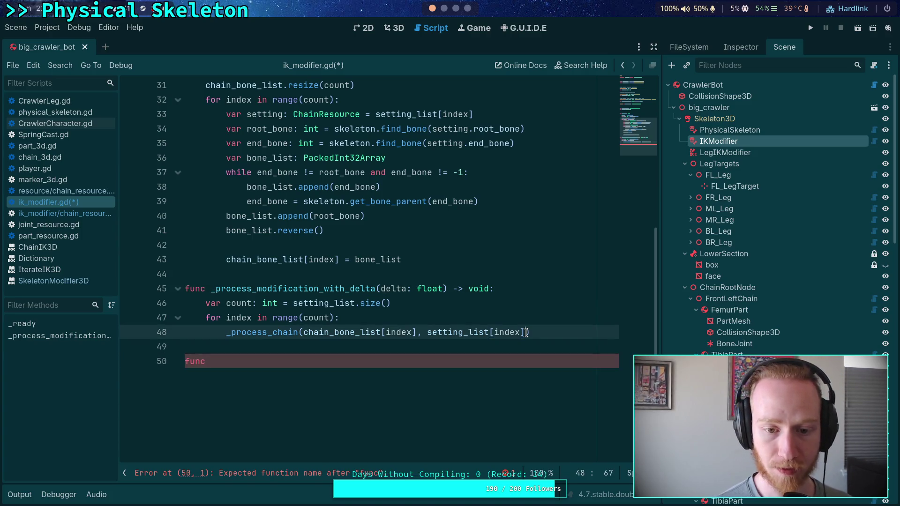
type(", delta")
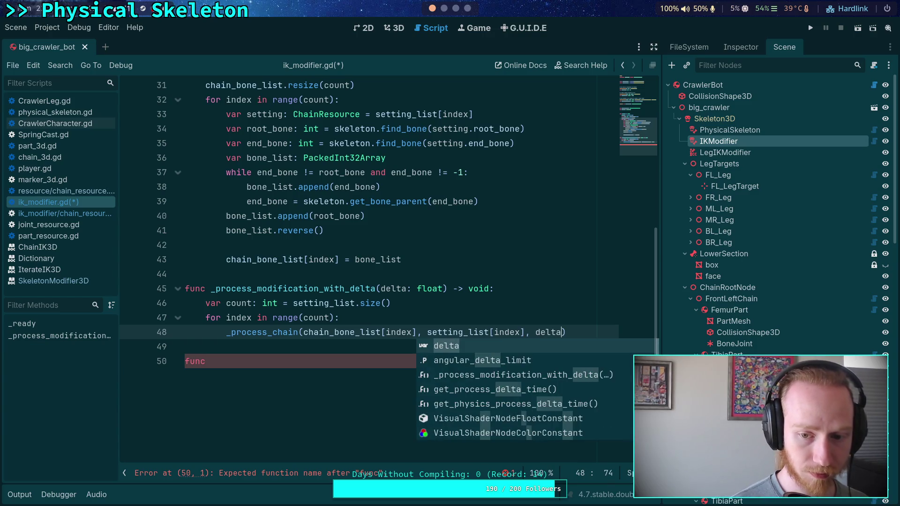
key("Escape")
Step: Declare _process_chain(bone_list: PackedInt32Array, setting: ChainResource, delta: float) -> void
left_click(330, 362)
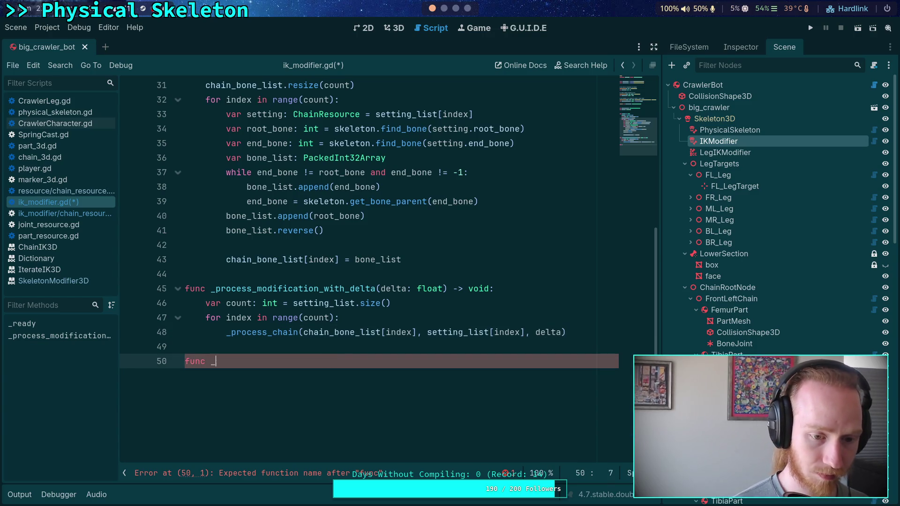
type("_pre")
key("BackSpace")
type("ocess_ch")
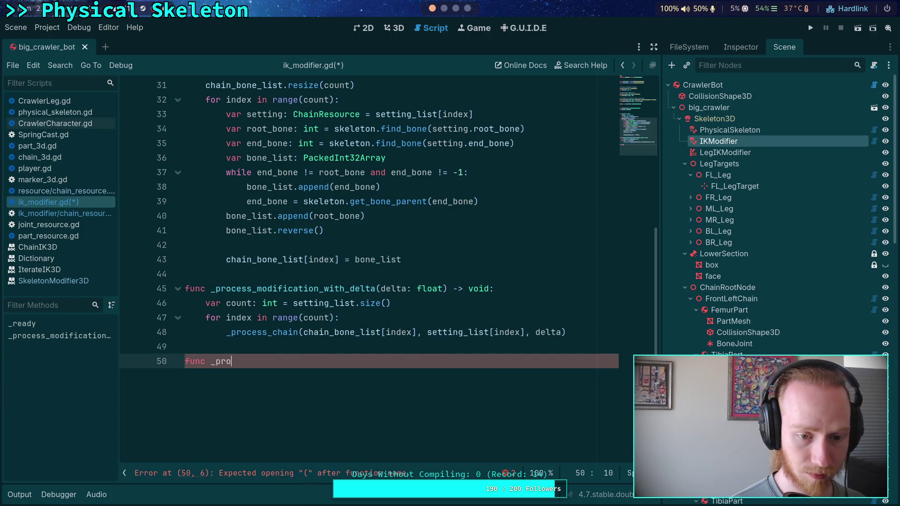
type("ain(")
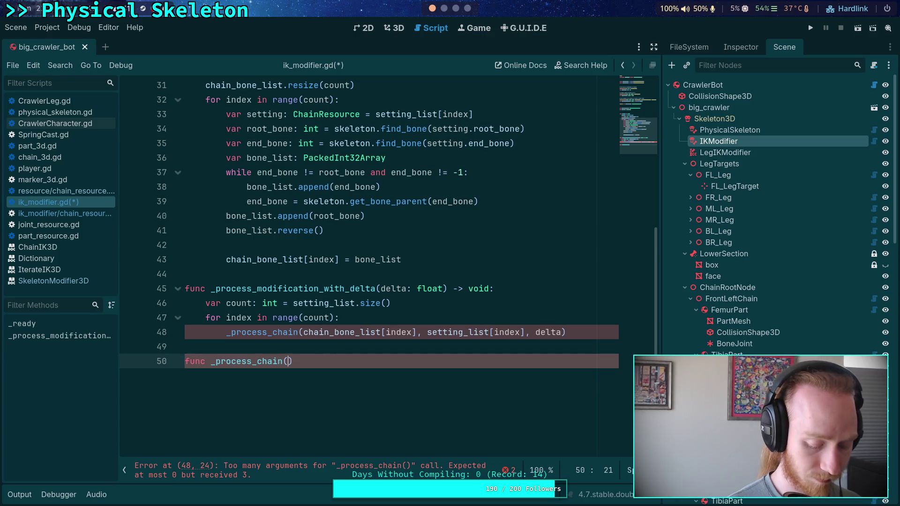
type("bone_list:")
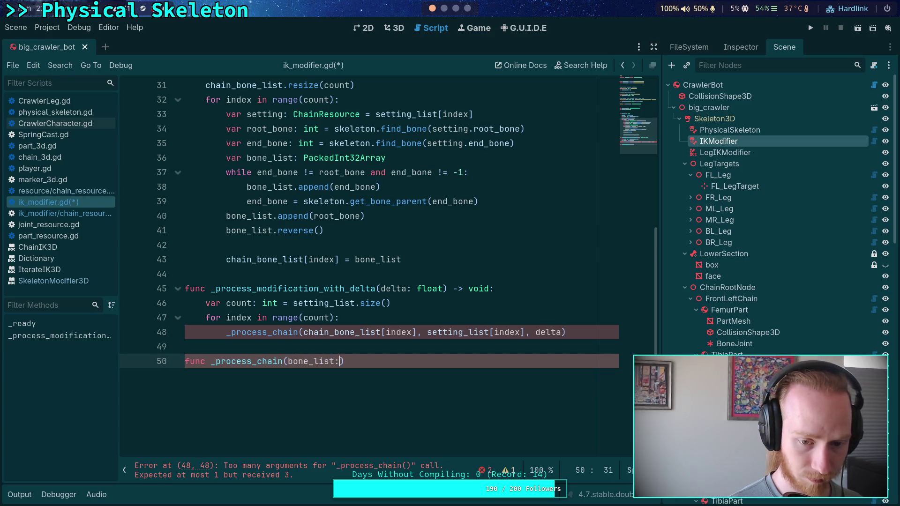
type(" PackedIn")
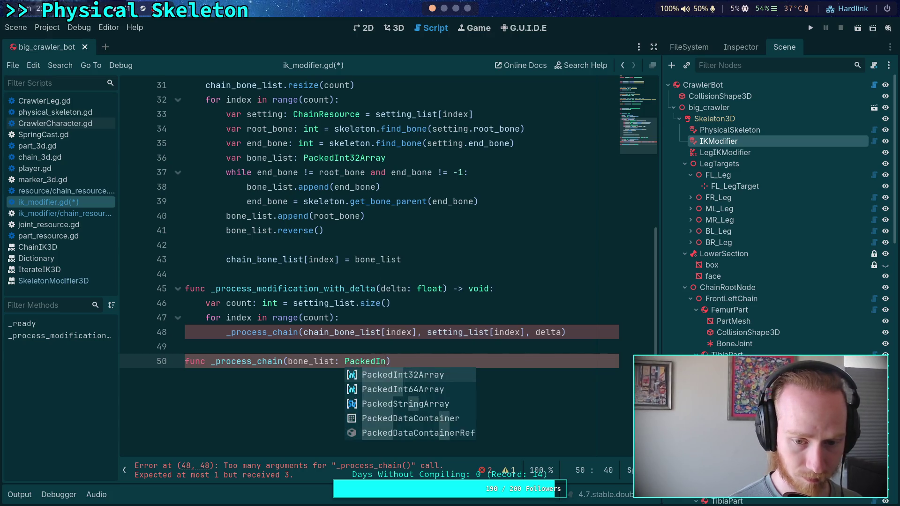
key("Return")
scroll(289, 351, "up", 5)
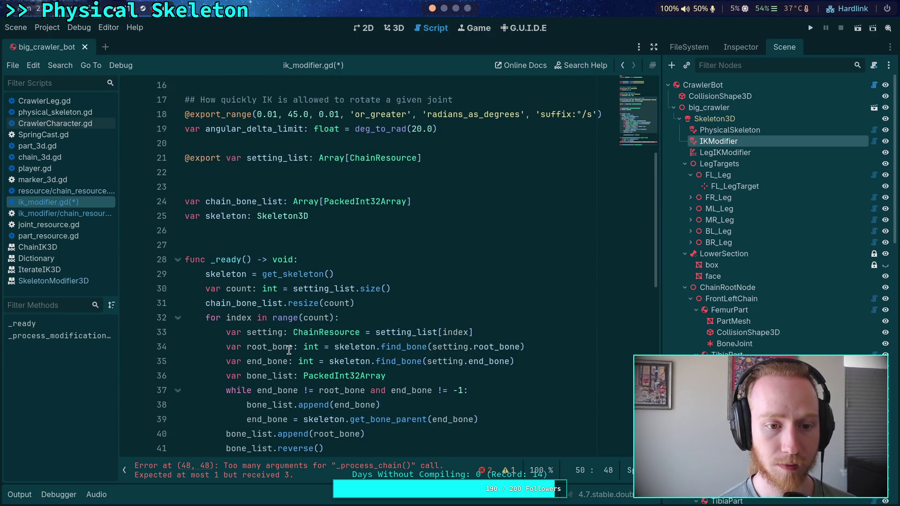
scroll(289, 350, "down", 6)
type(", ")
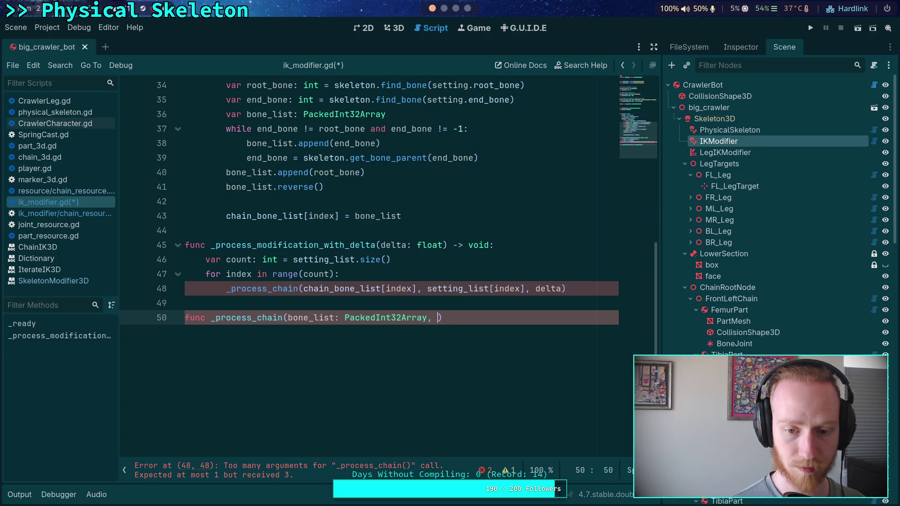
type("chain_")
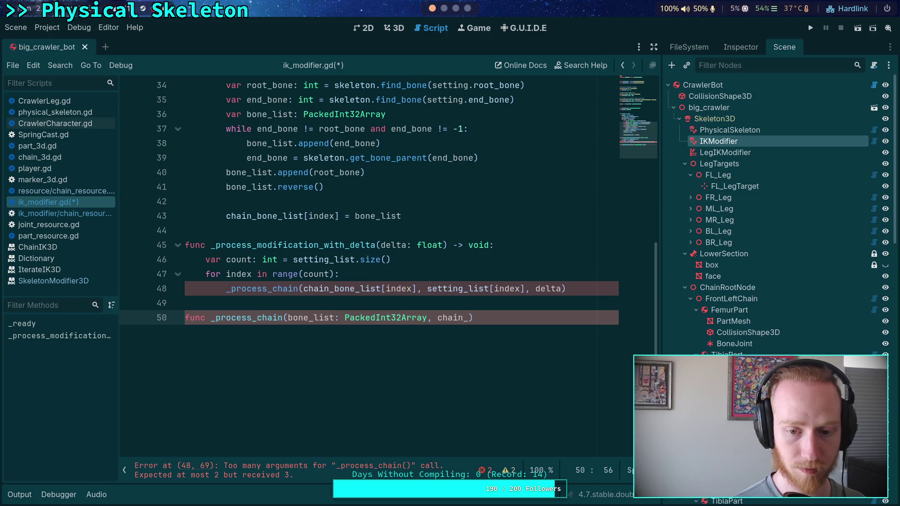
key("BackSpace")
key("BackSpace")
key("BackSpace")
type("setting")
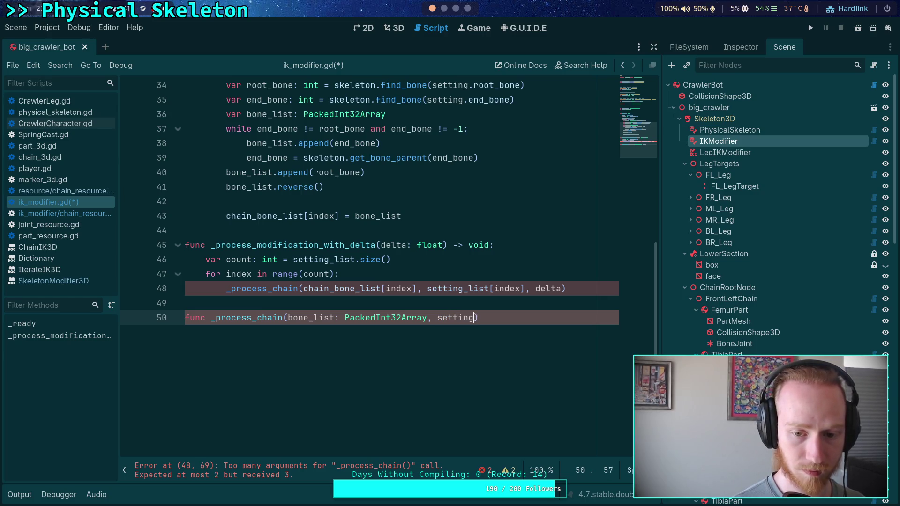
type(": C")
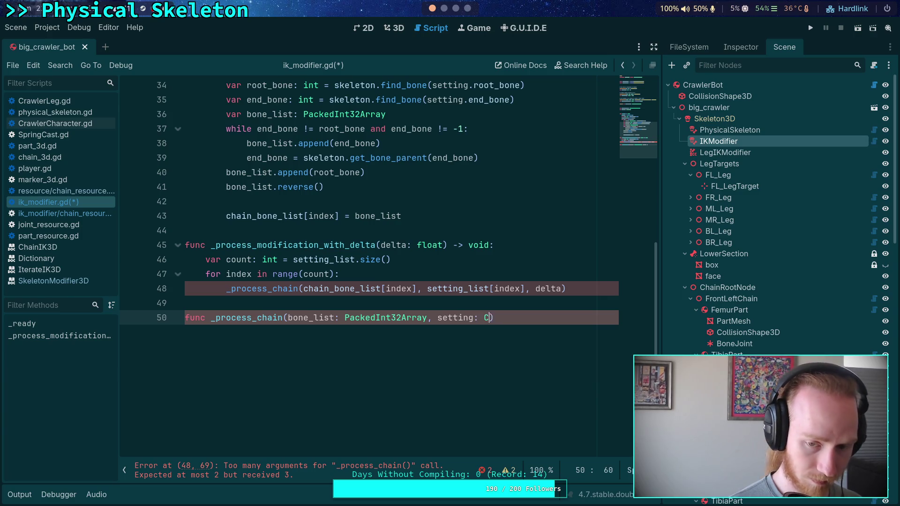
type("hainR")
key("Return")
type(", ")
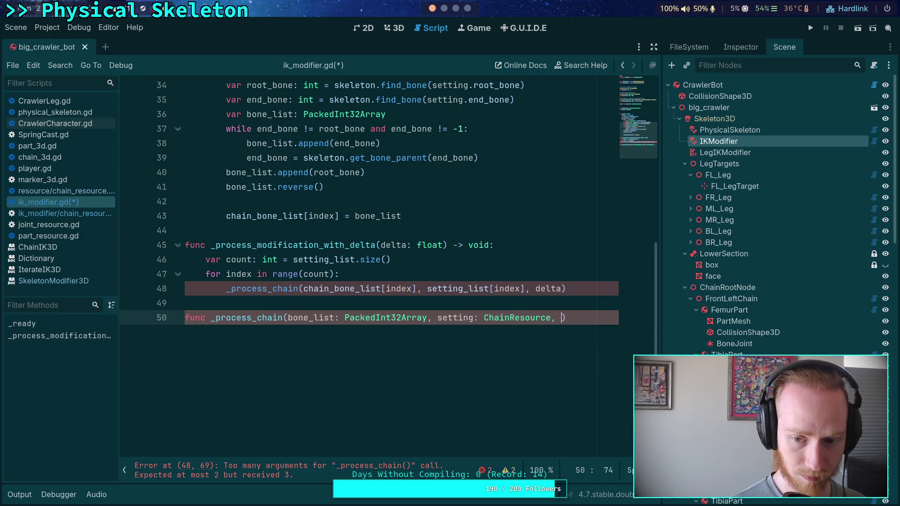
type("delta: float) ")
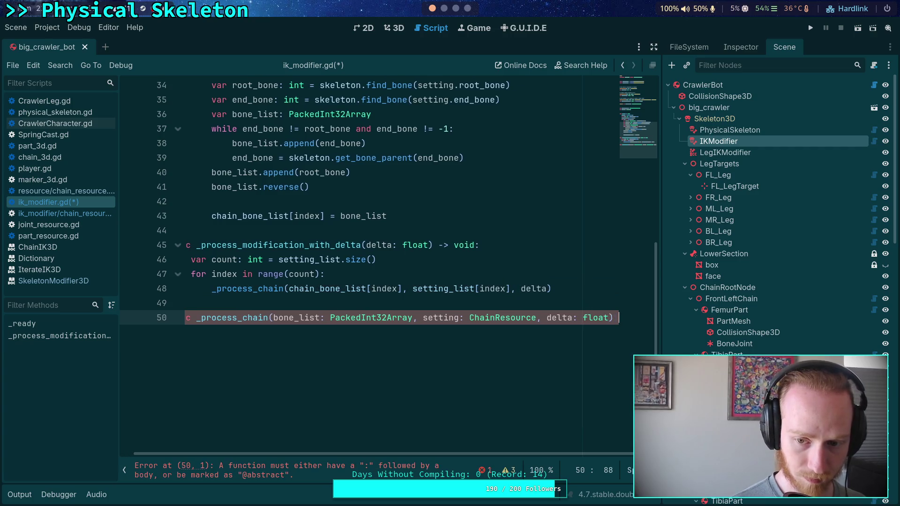
type("-> void:")
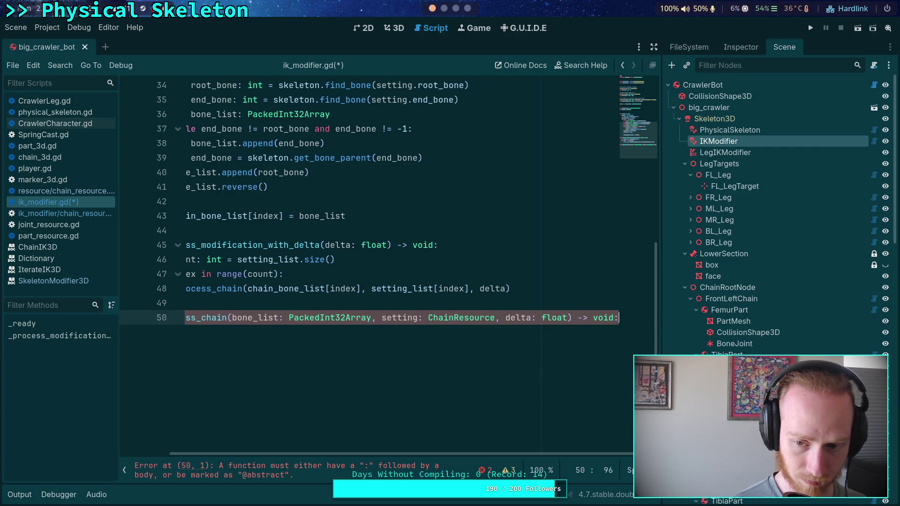
scroll(413, 457, "left", 3)
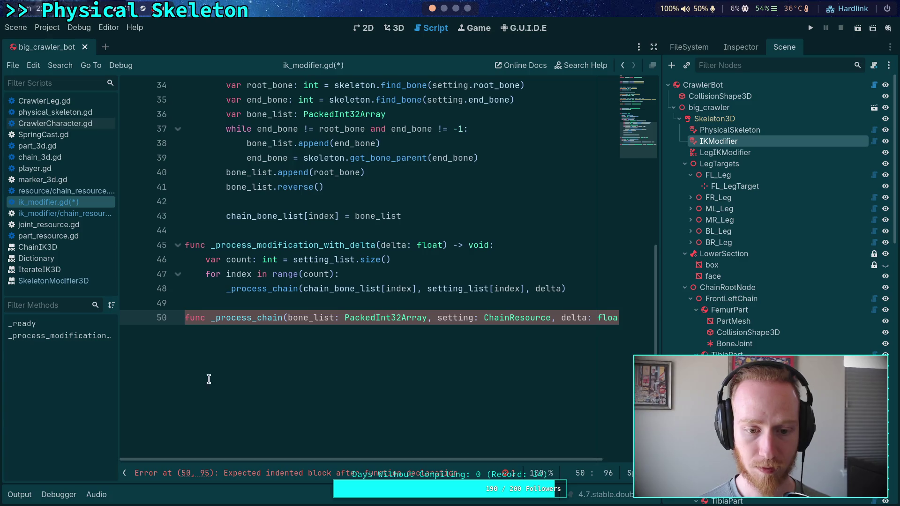
Step: Put each _process_chain parameter and the closing ') -> void:' on separate lines
left_click(288, 318)
key("Return")
type("'")
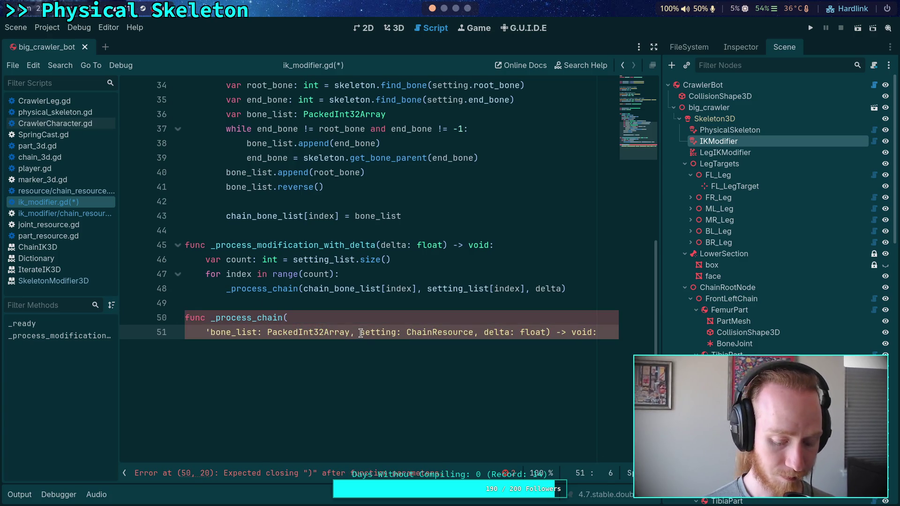
key("BackSpace")
key("Tab")
left_click(372, 333)
key("Return")
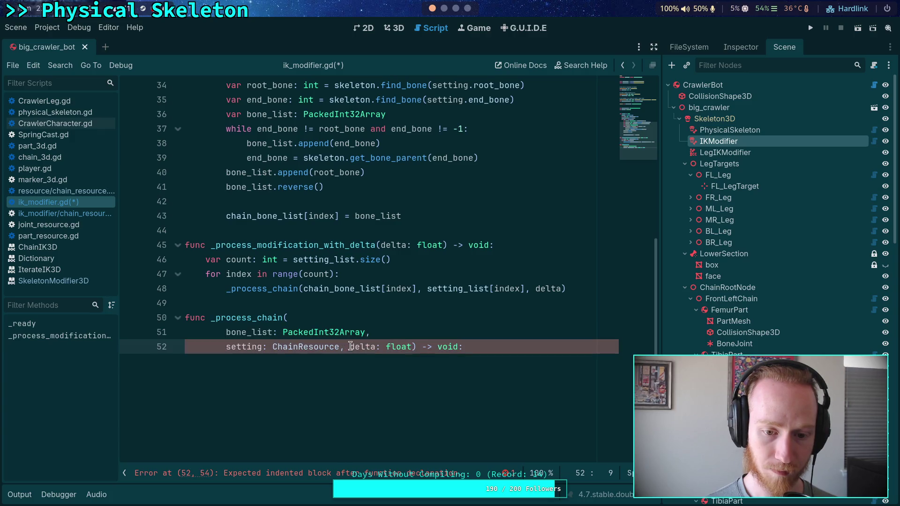
left_click(351, 347)
key("Return")
left_click(289, 361)
key("BackSpace")
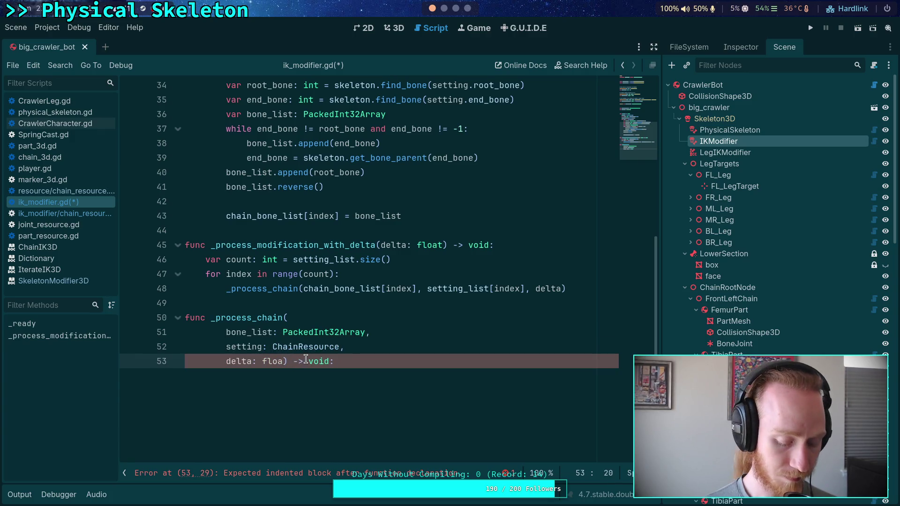
type("t")
key("Return")
key("BackSpace")
key("BackSpace")
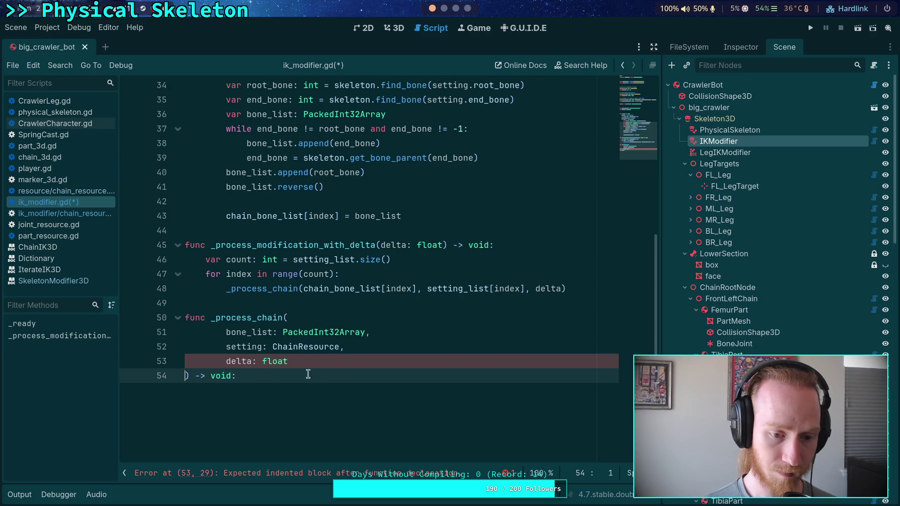
Step: Add blank indented lines for the empty _process_chain body
left_click(317, 387)
key("Return")
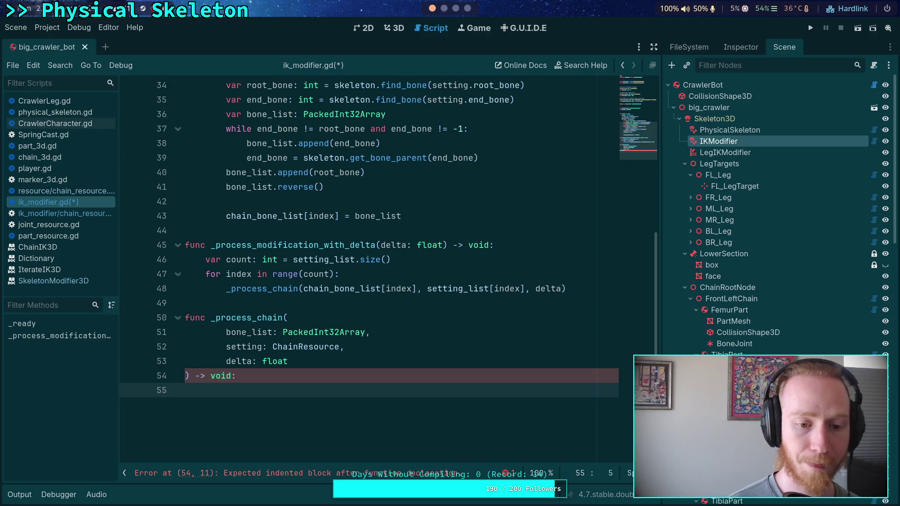
key("Return")
key("Up")
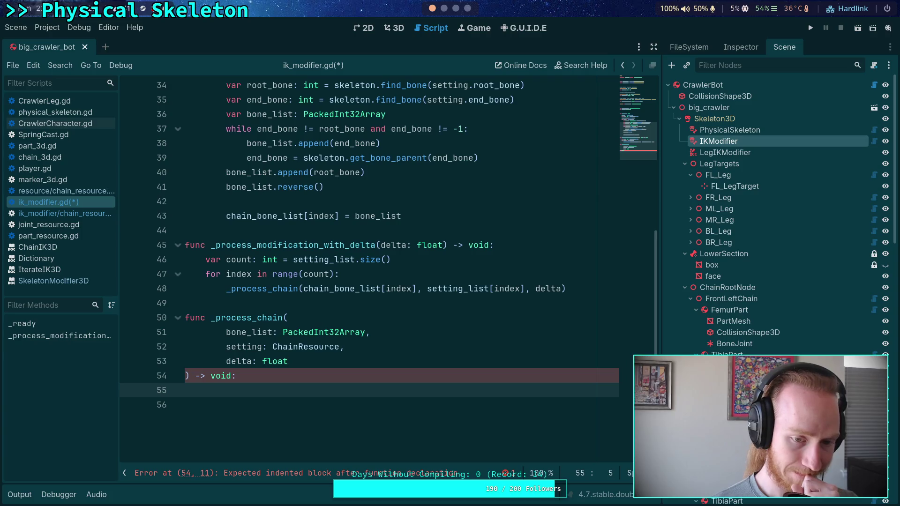
key("Return")
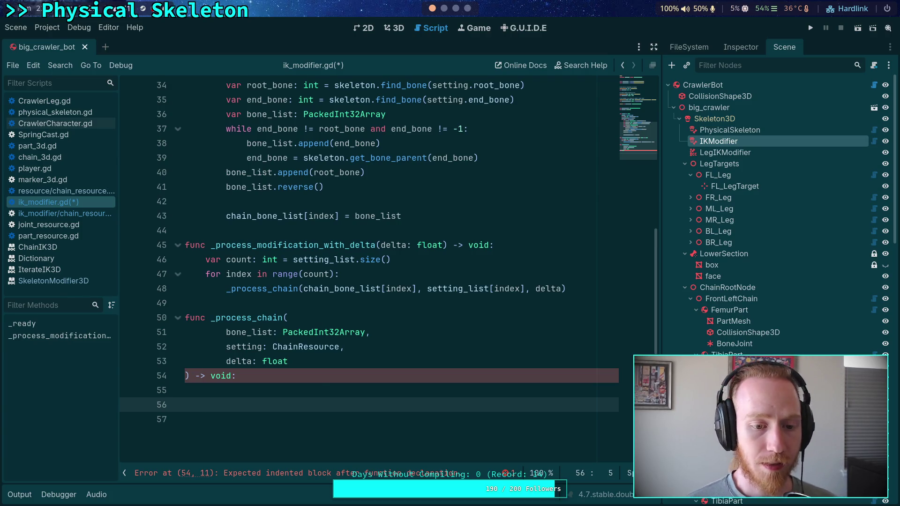
scroll(341, 381, "down", 1)
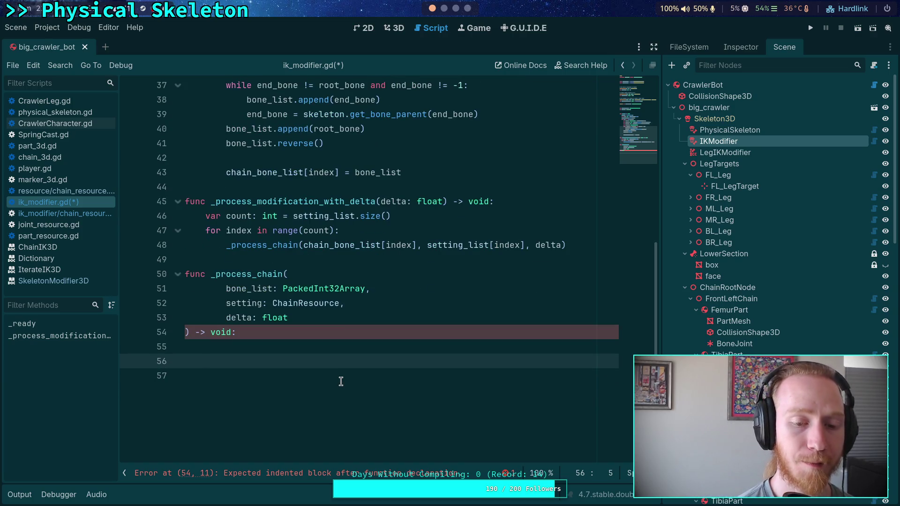
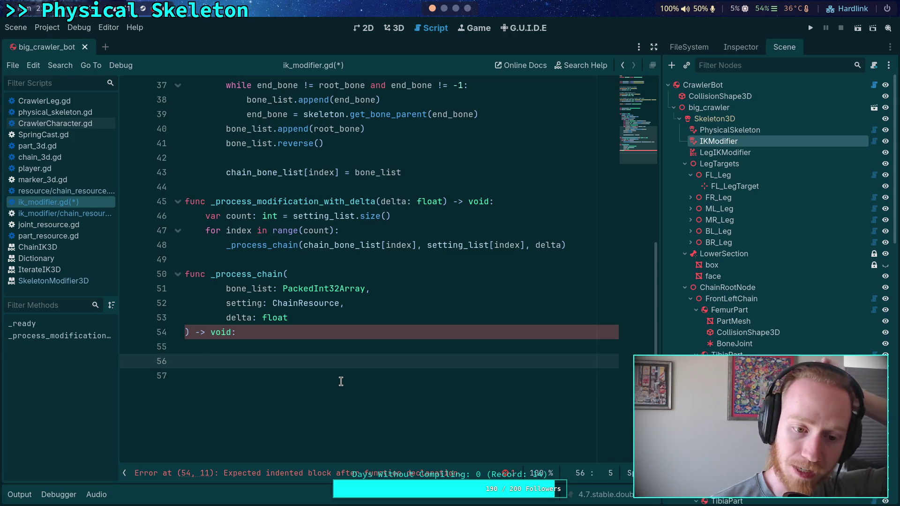
Step: Hide the side docks with distraction-free mode and keep the script list beside the ik_modifier.gd code
left_click(375, 229)
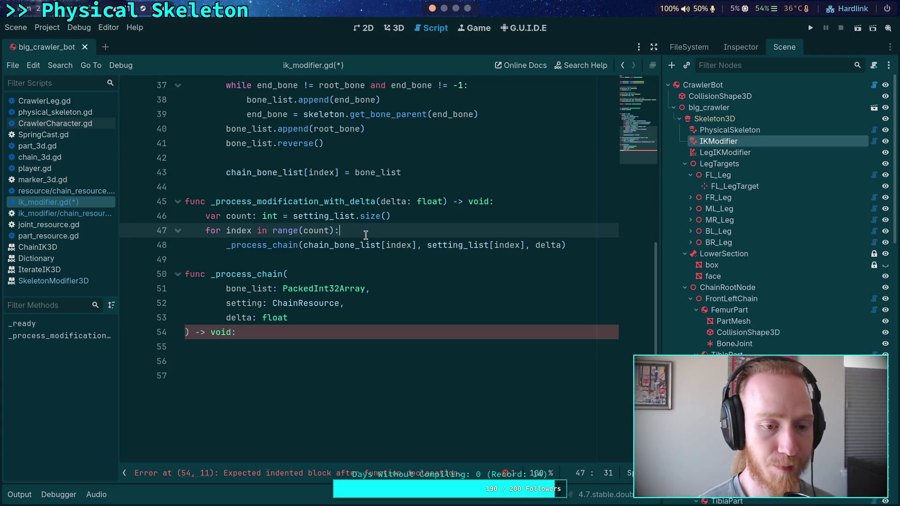
left_click(128, 478)
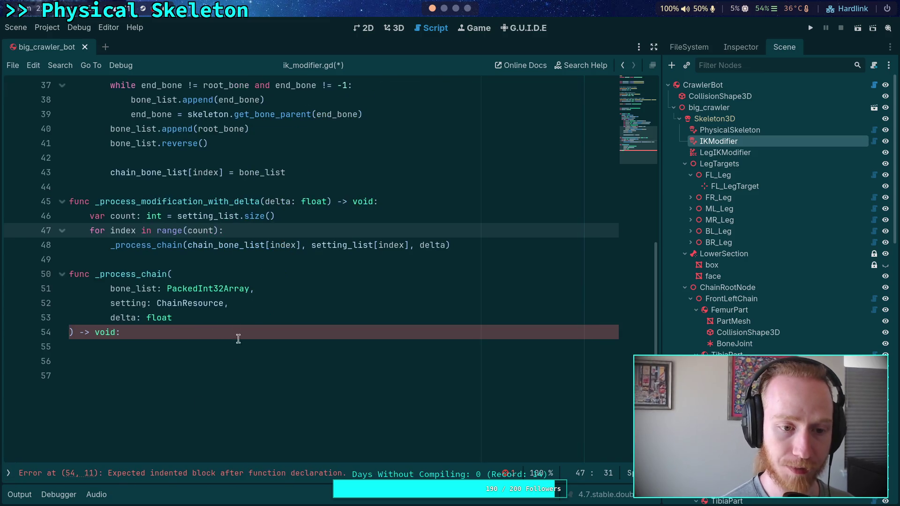
scroll(257, 281, "up", 1)
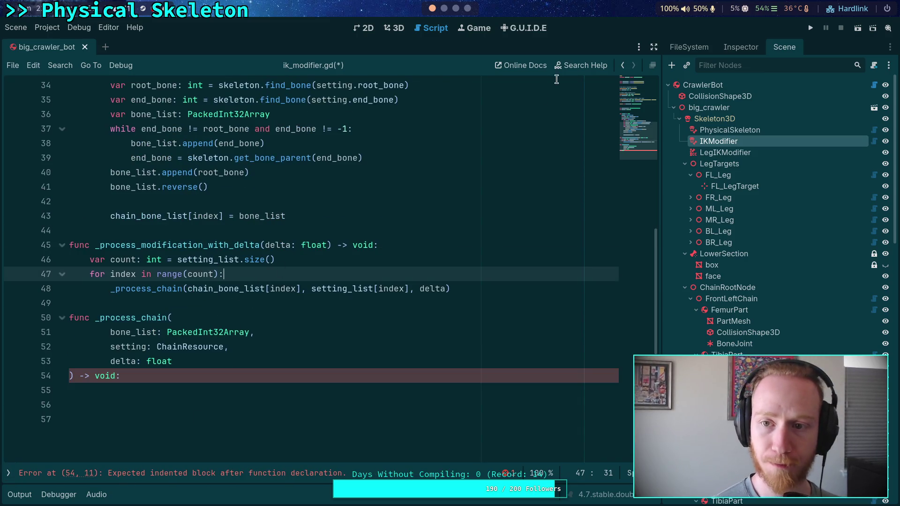
left_click(654, 47)
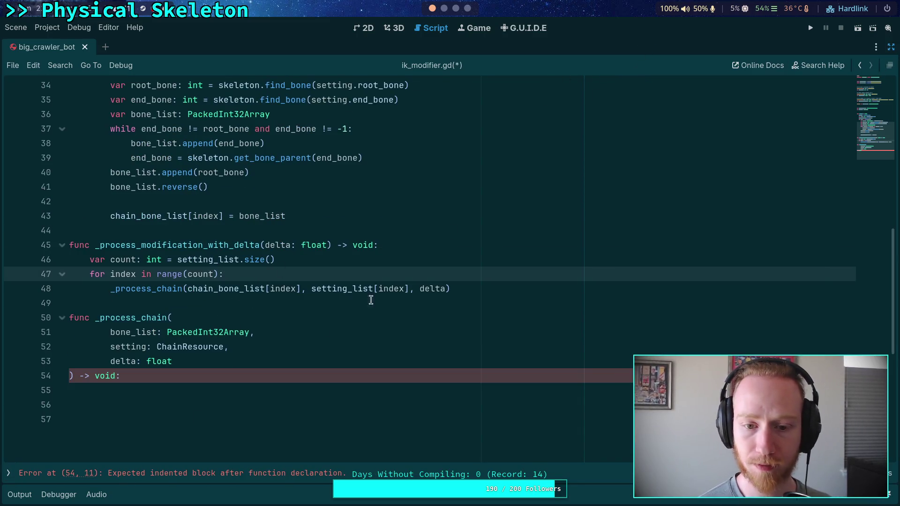
left_click(8, 473)
left_click(396, 268)
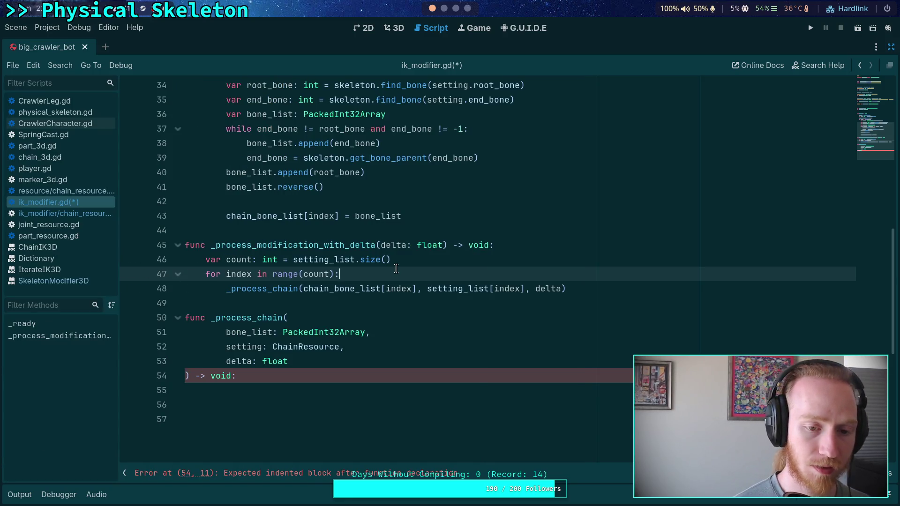
Step: Declare 'var setting: ChainResource = setting_list[index]' and 'var bone_list: PackedInt32Array = chain_bone_list[index]' in the loop
key("Return")
type("var set")
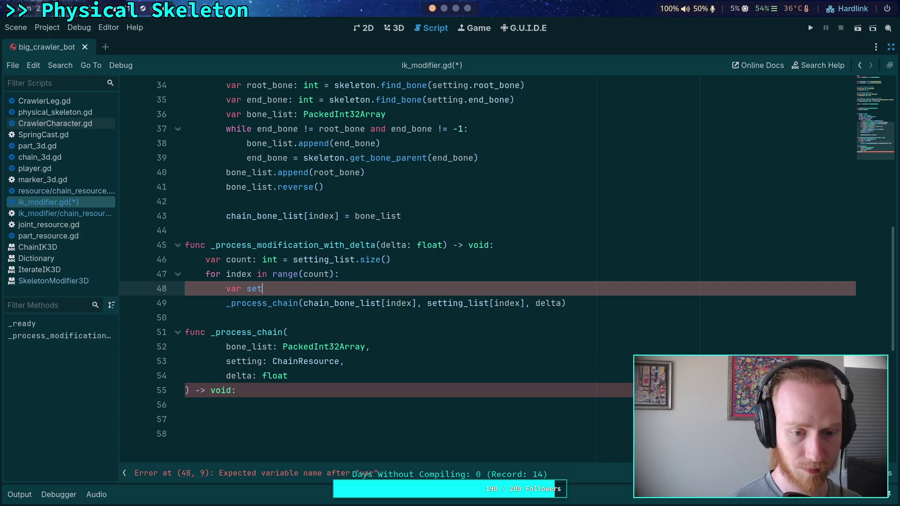
type("ting: C")
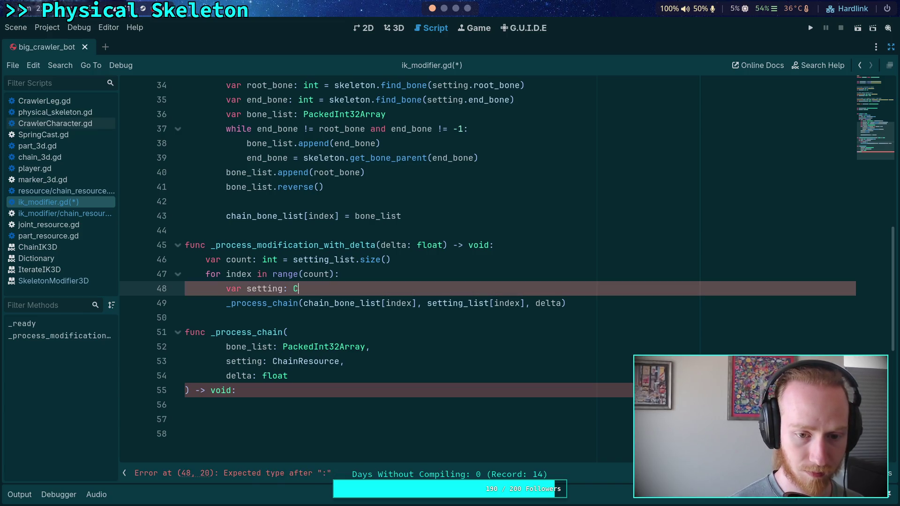
type("hainResource = s")
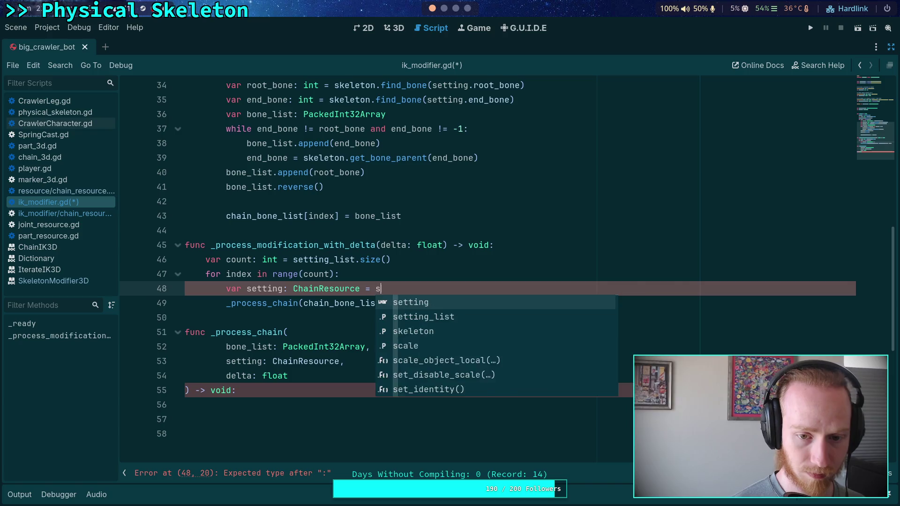
type("etting_list[inde")
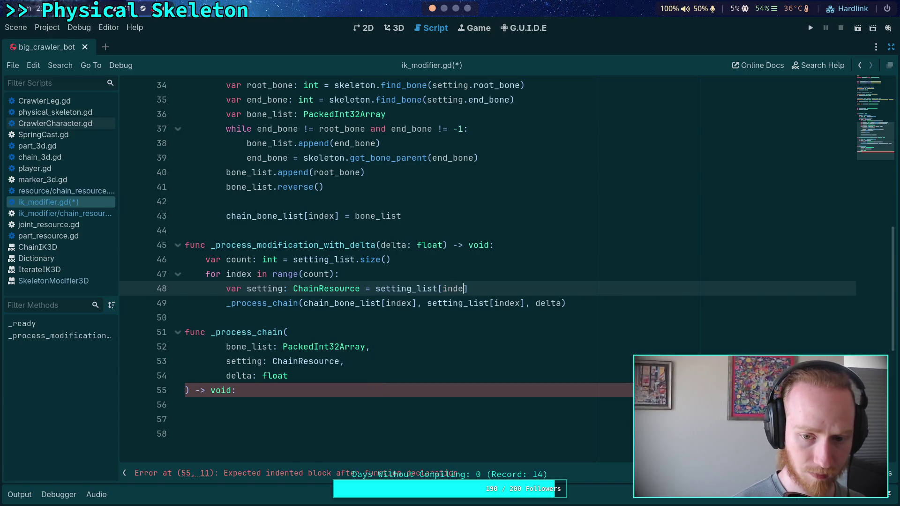
type("x]")
key("Return")
type("var")
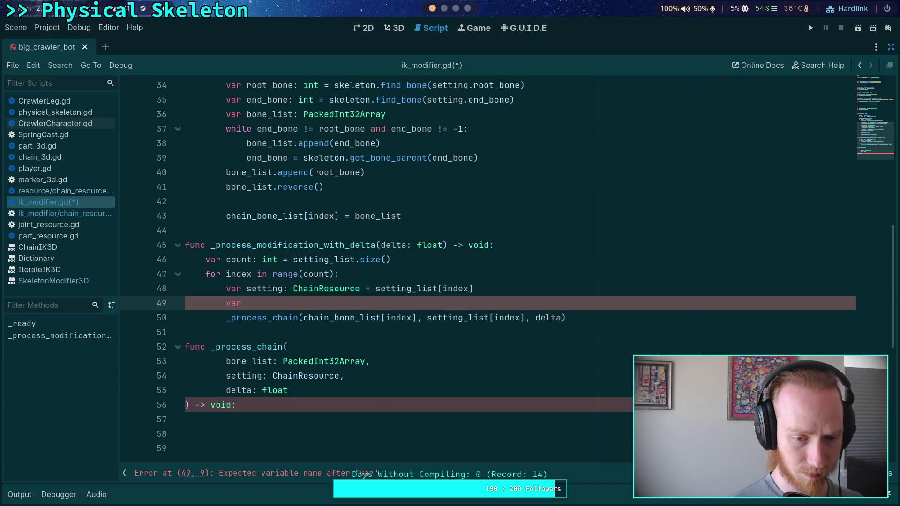
type(" bone_list:")
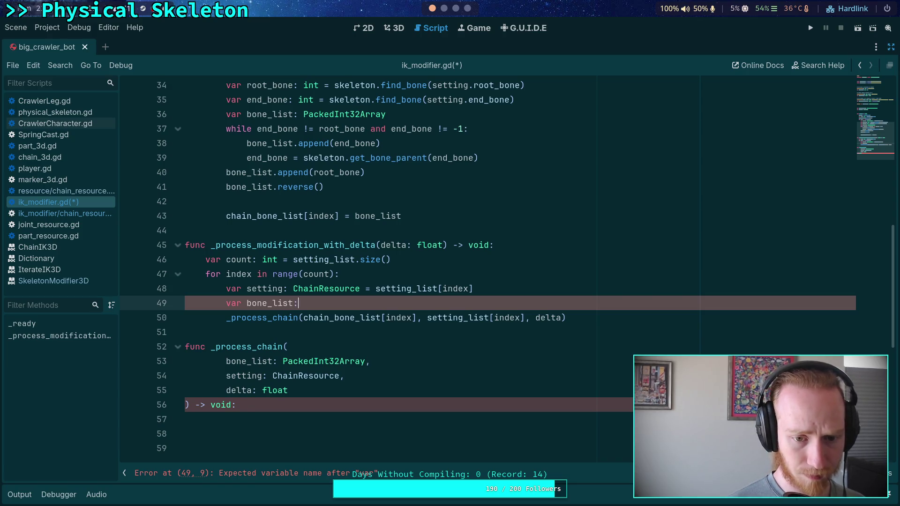
type(" PackedI")
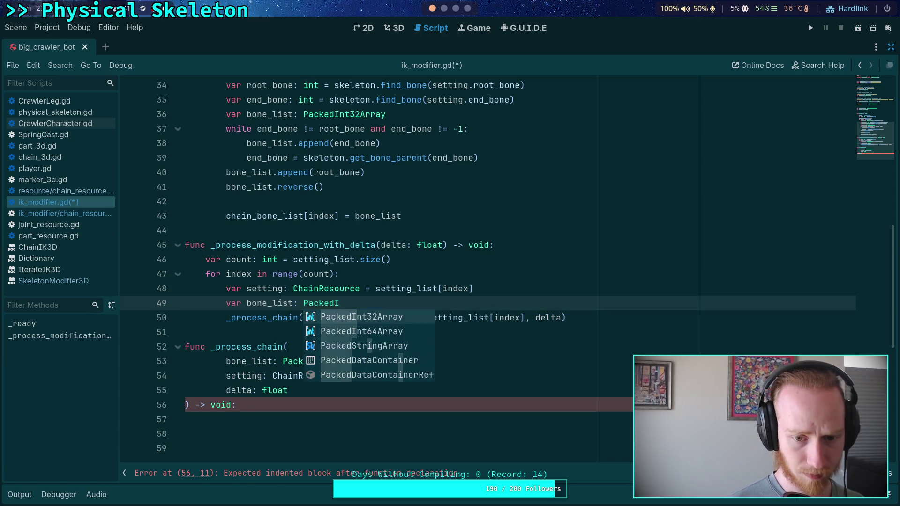
key("Return")
type("= chai")
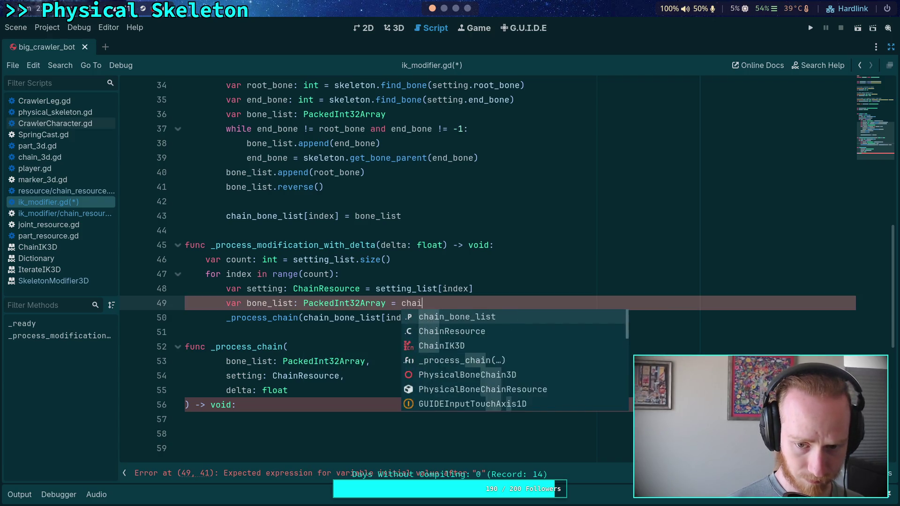
key("Return")
type("[index")
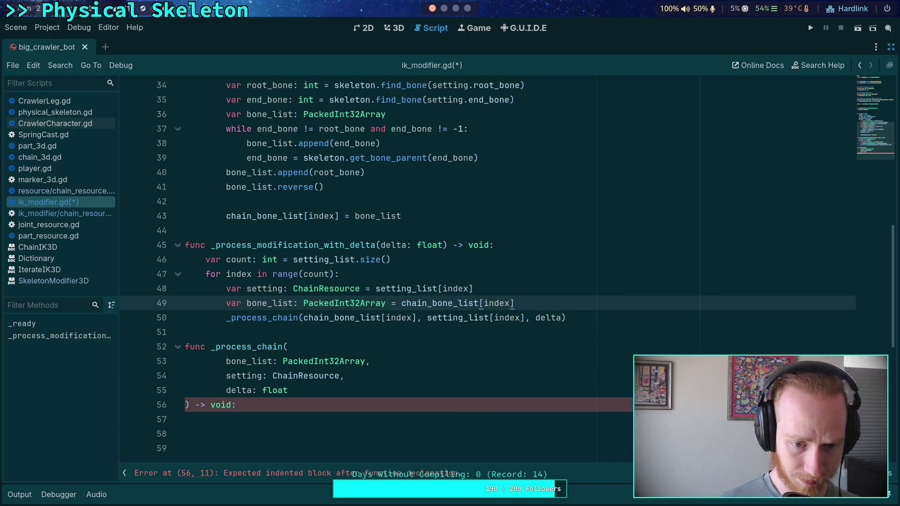
Step: Delete the _process_chain call and the whole _process_chain function, then save
left_click(575, 317)
key("shift+Home")
key("BackSpace")
key("BackSpace")
key("BackSpace")
left_click_drag(205, 405, 268, 331)
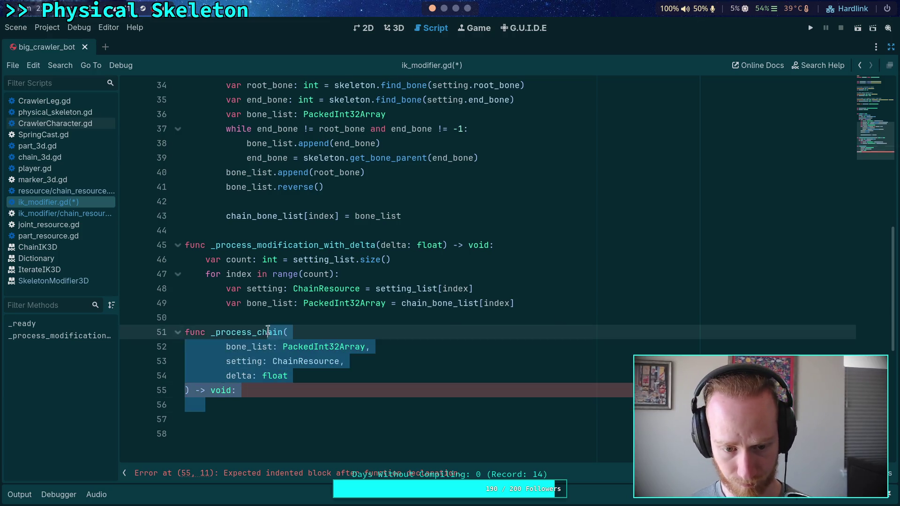
key("BackSpace")
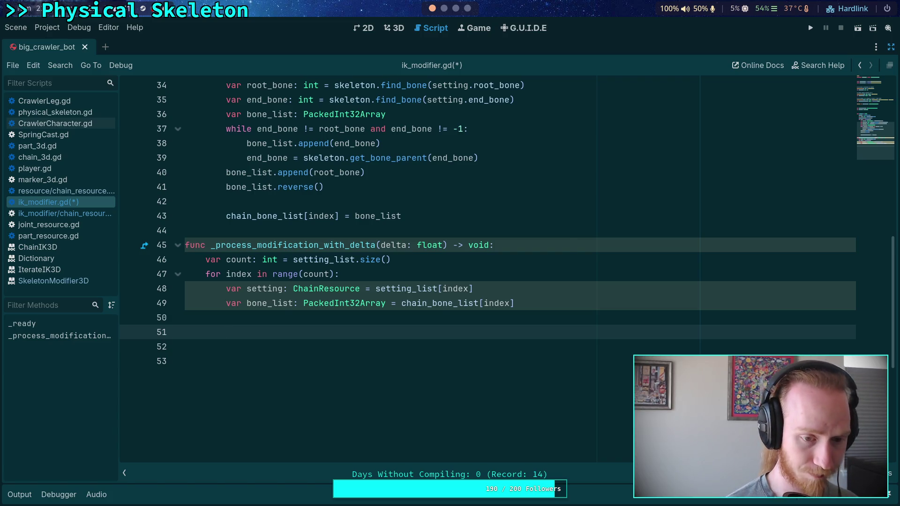
key("ctrl+s")
Step: Tidy the empty lines below the loop and save the script again
key("Return")
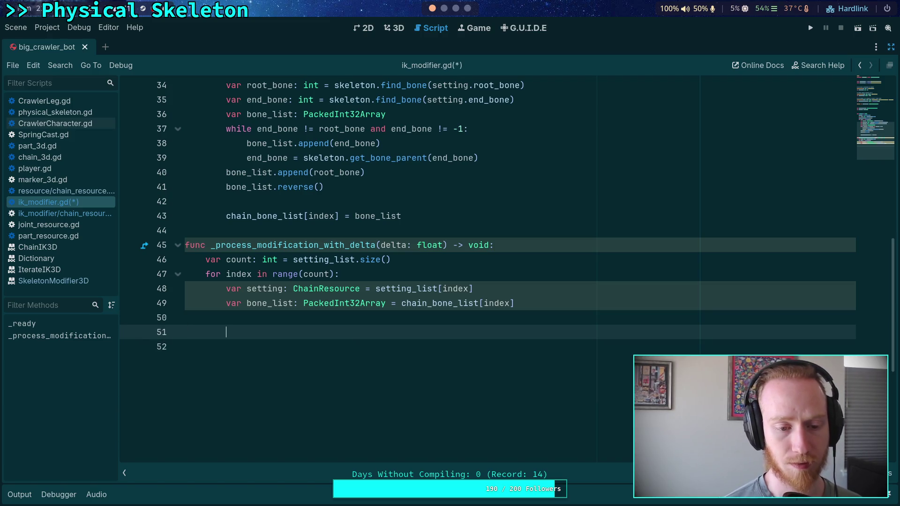
key("Down")
key("BackSpace")
key("BackSpace")
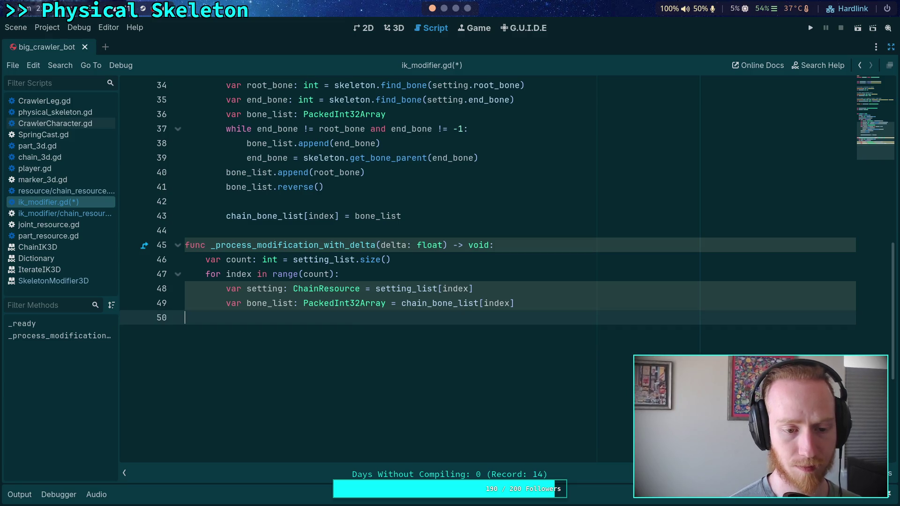
key("BackSpace")
key("ctrl+s")
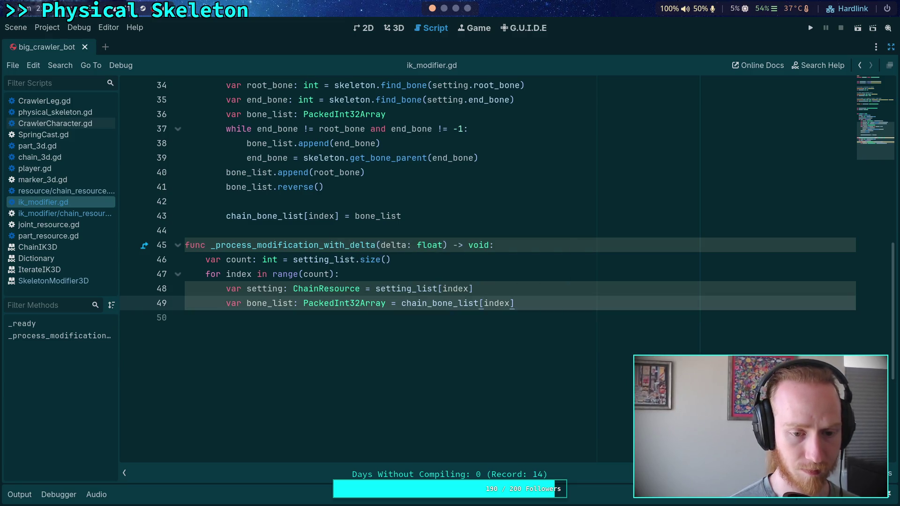
key("Return")
key("Return")
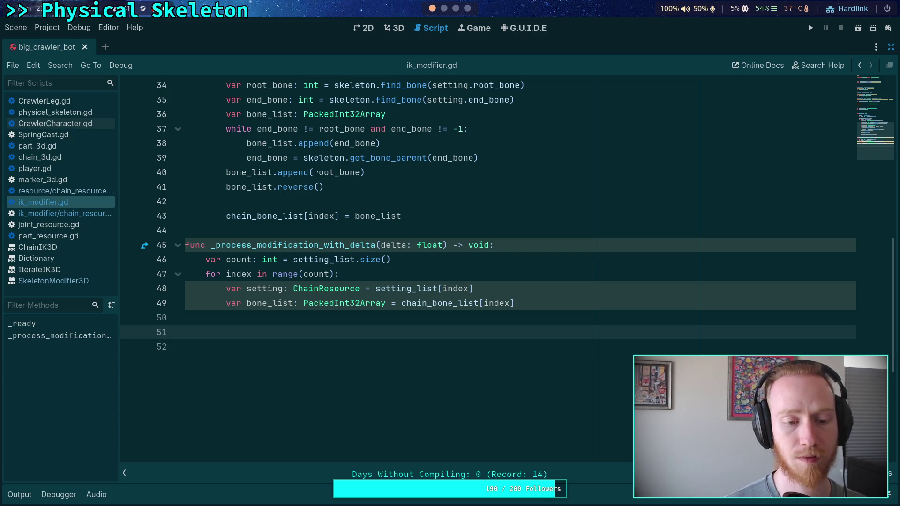
Step: Add a 'for n in range(iterations):' loop calling _iterate_chain(), with blank lines above it
key("Tab")
key("Tab")
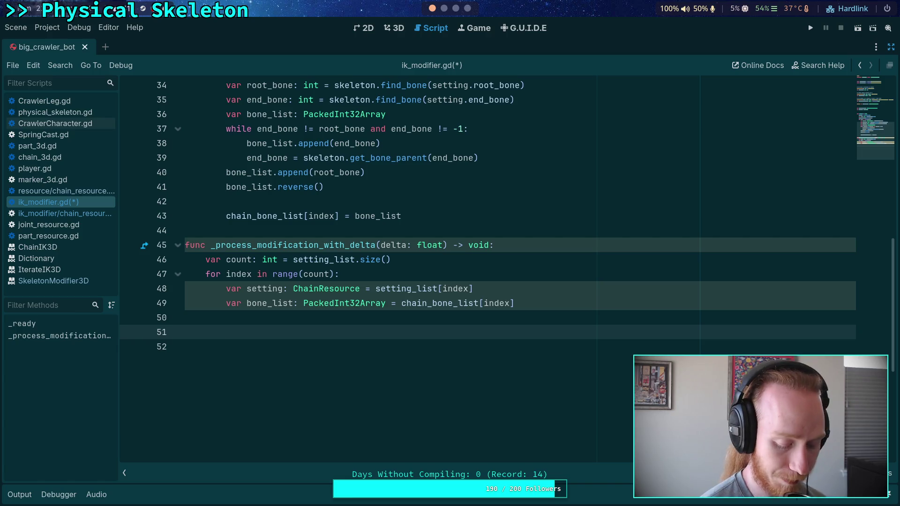
type("for ")
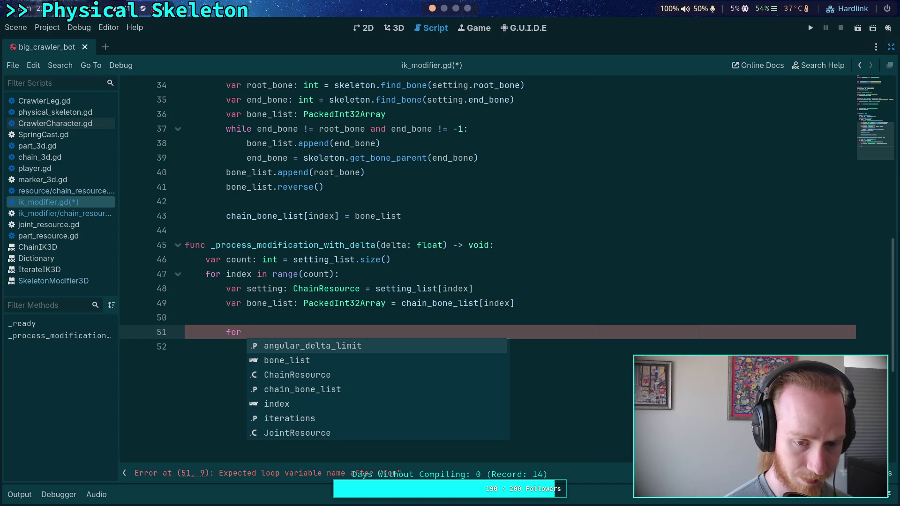
type("it")
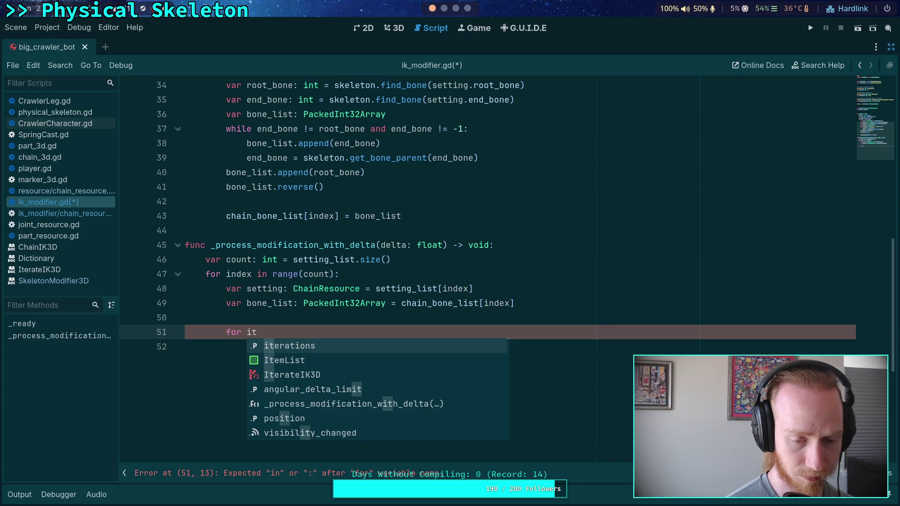
key("BackSpace")
key("BackSpace")
type("n in ")
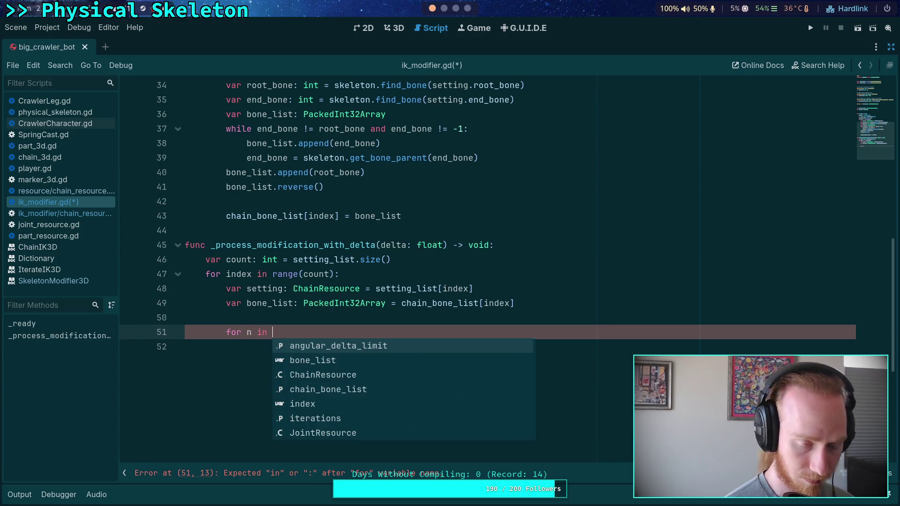
type("range(it")
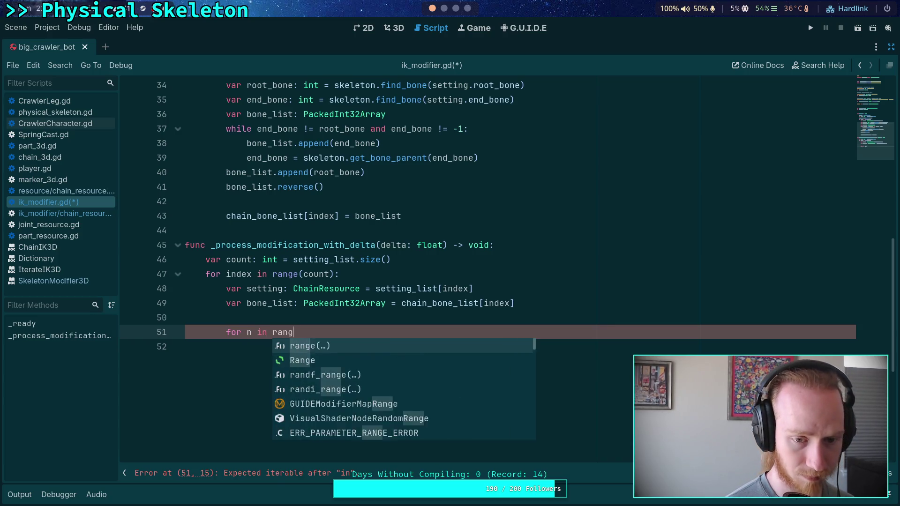
key("Return")
type("):")
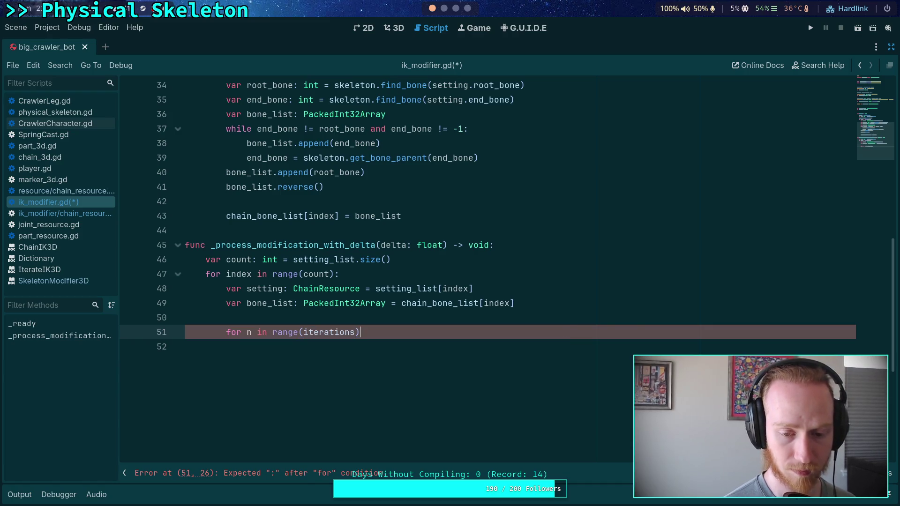
key("Return")
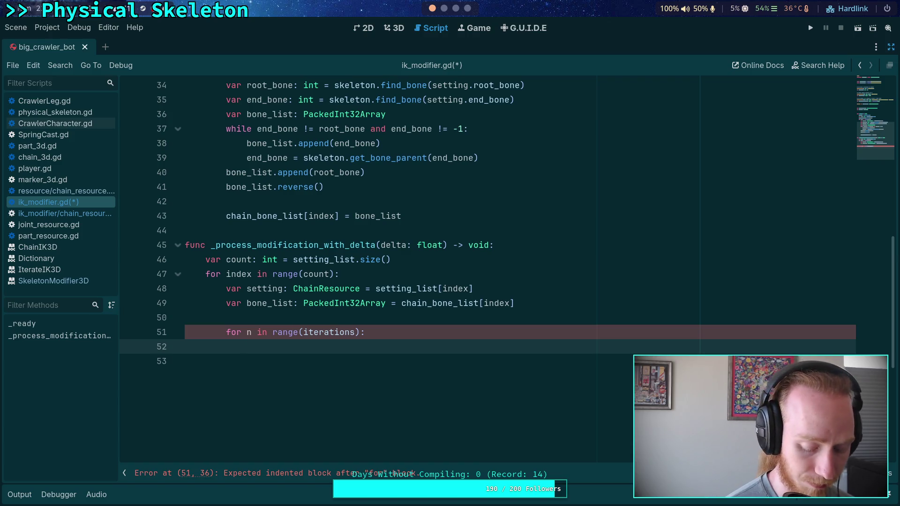
type("_")
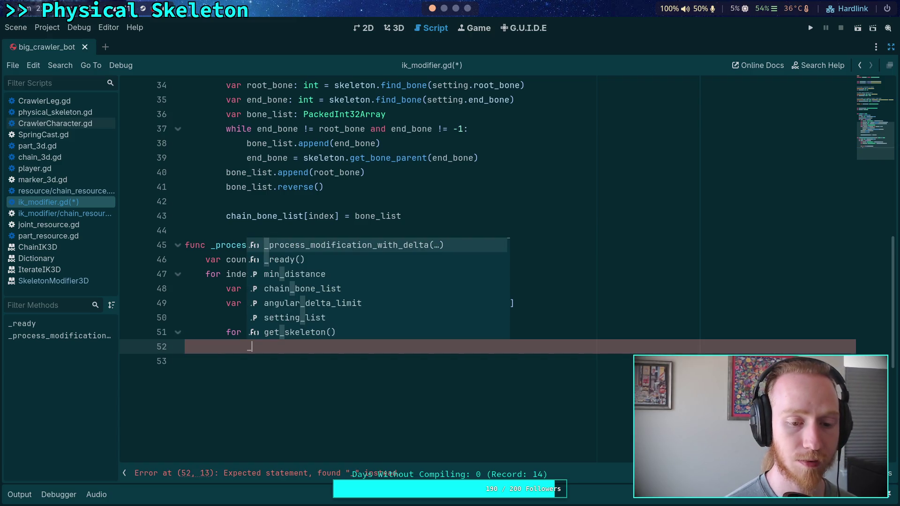
type("iterate_")
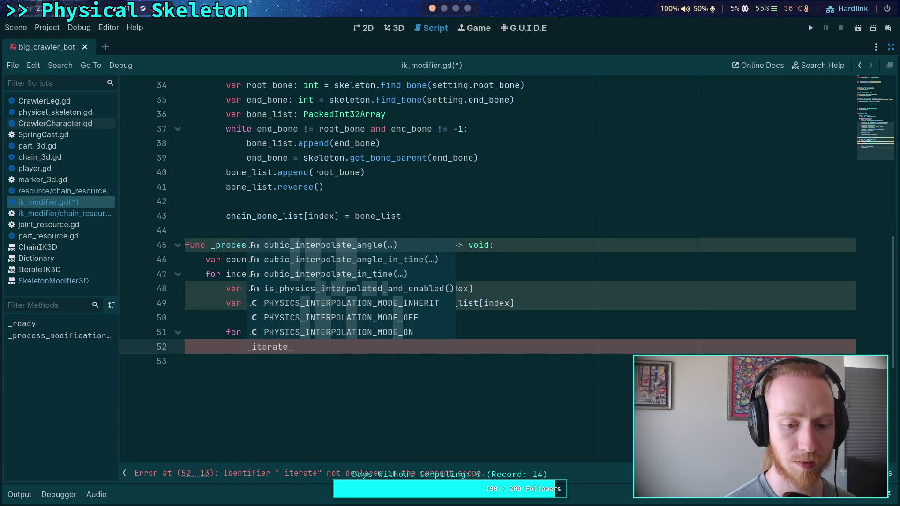
type("chane")
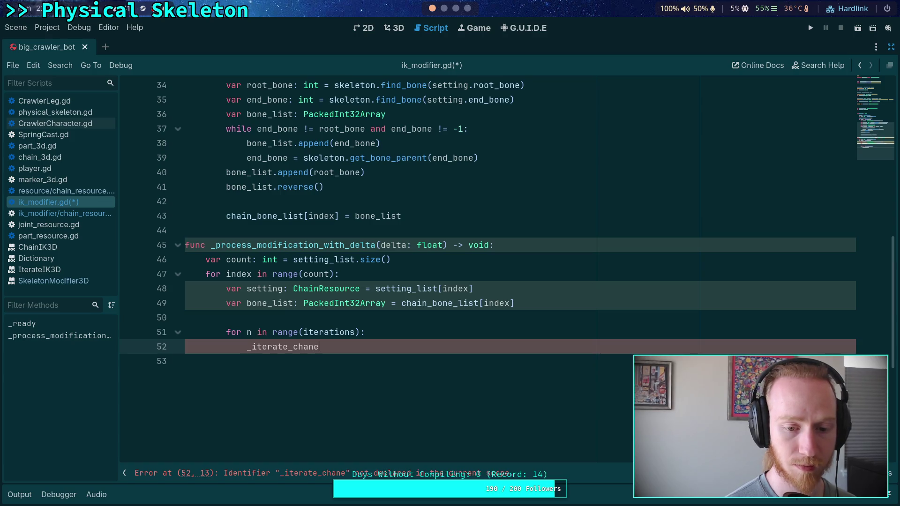
key("BackSpace")
key("BackSpace")
type("in(")
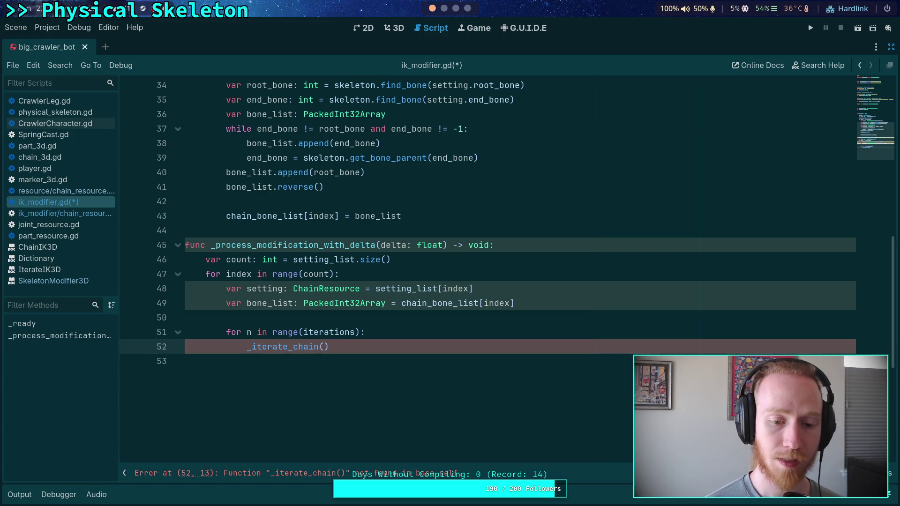
left_click(437, 317)
key("Return")
key("Return")
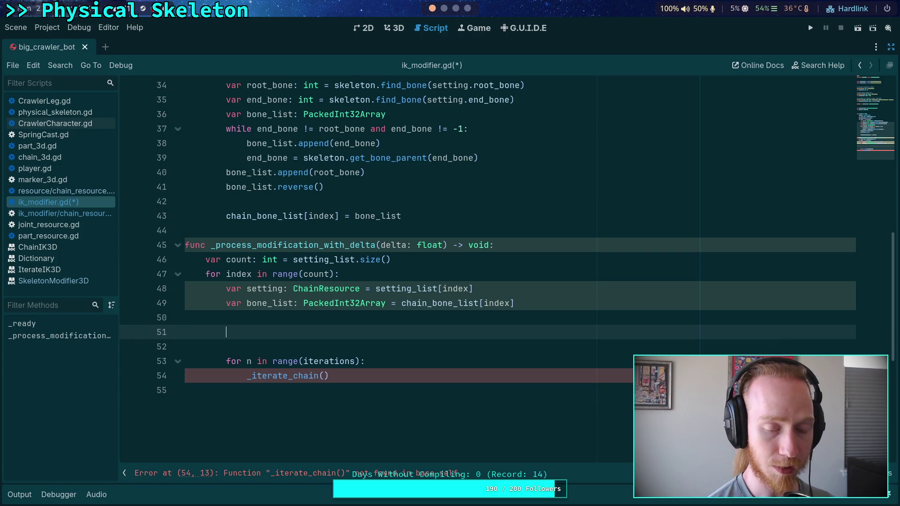
Step: Start 'var target_position: Vector3 = skeleton.global_transform.affine_inverse() *' using autocomplete
type("var target_")
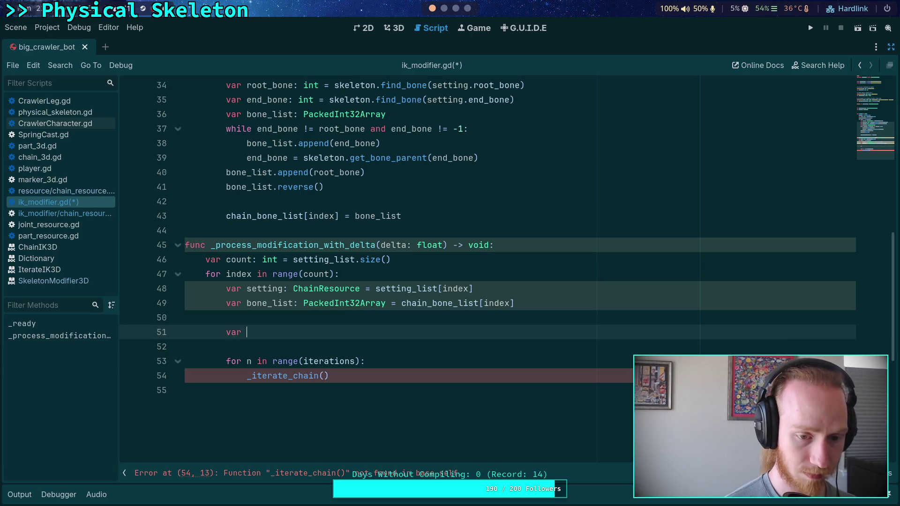
type("positio")
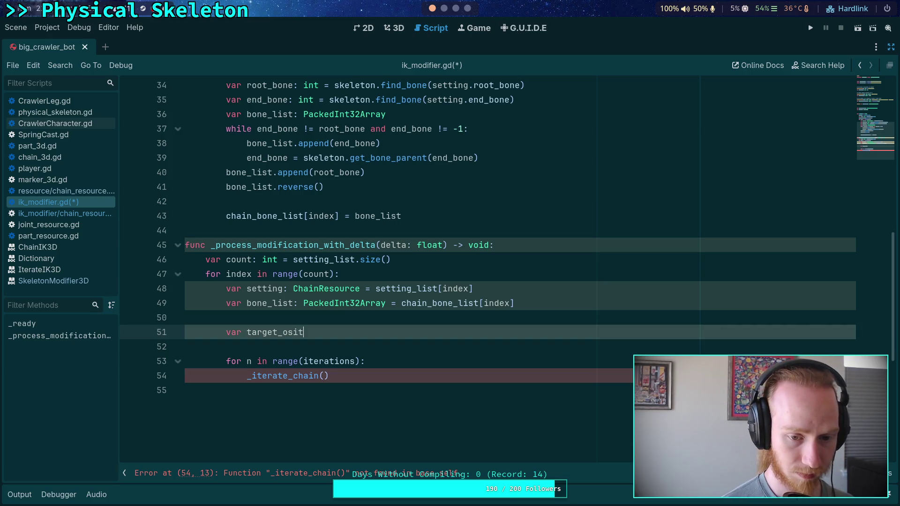
type("n: ")
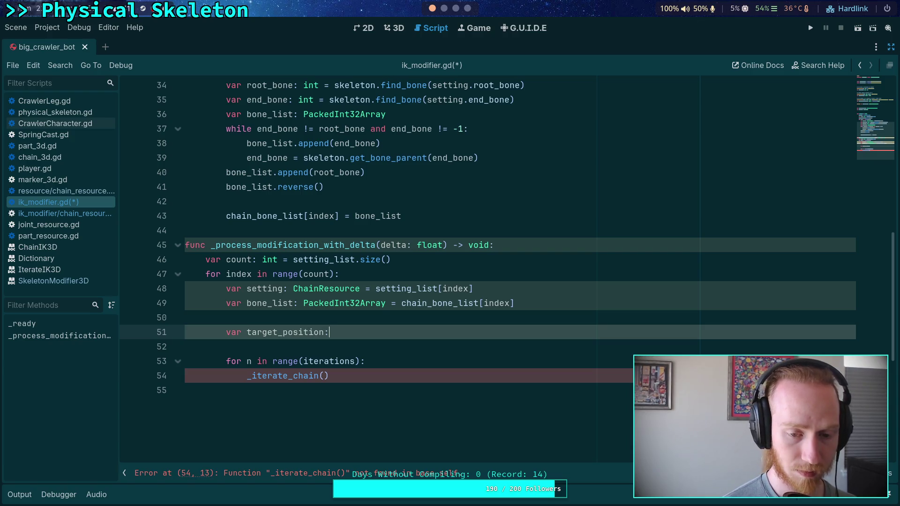
type("Vector3 =")
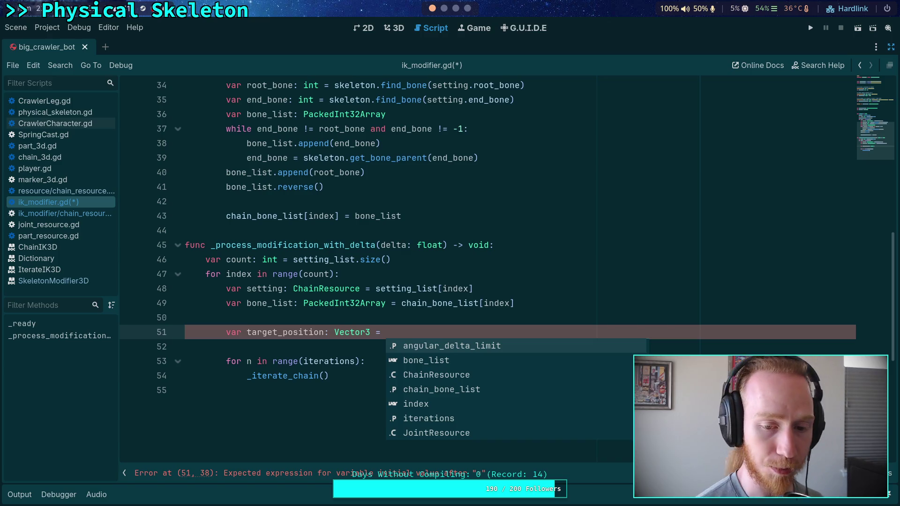
type("skeleton.")
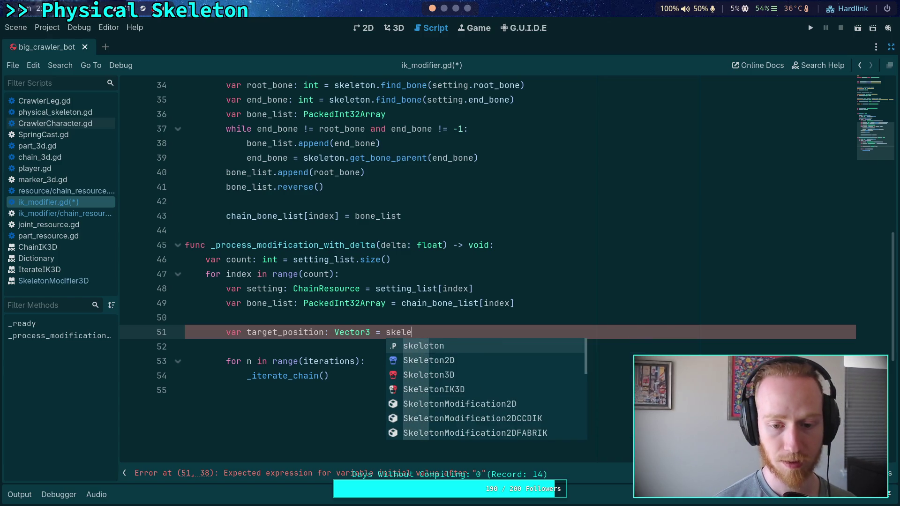
type("glob")
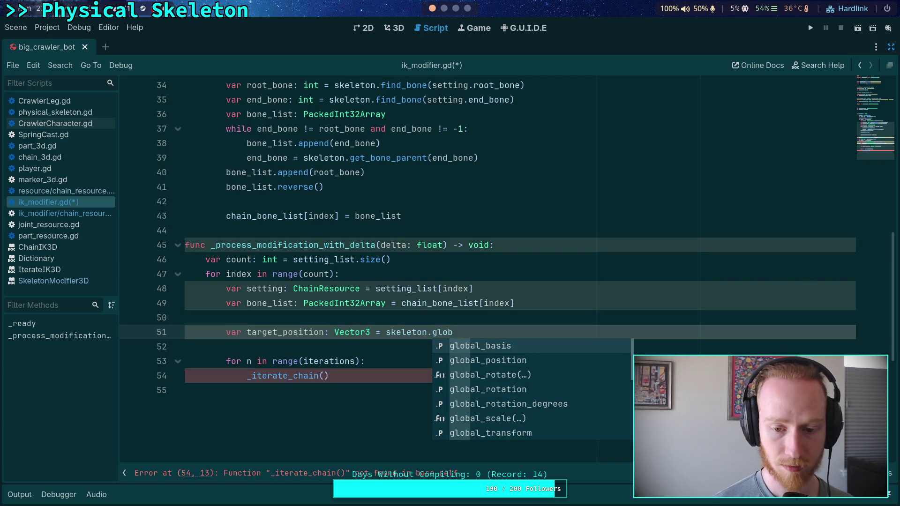
key("Down")
key("Down")
key("Down")
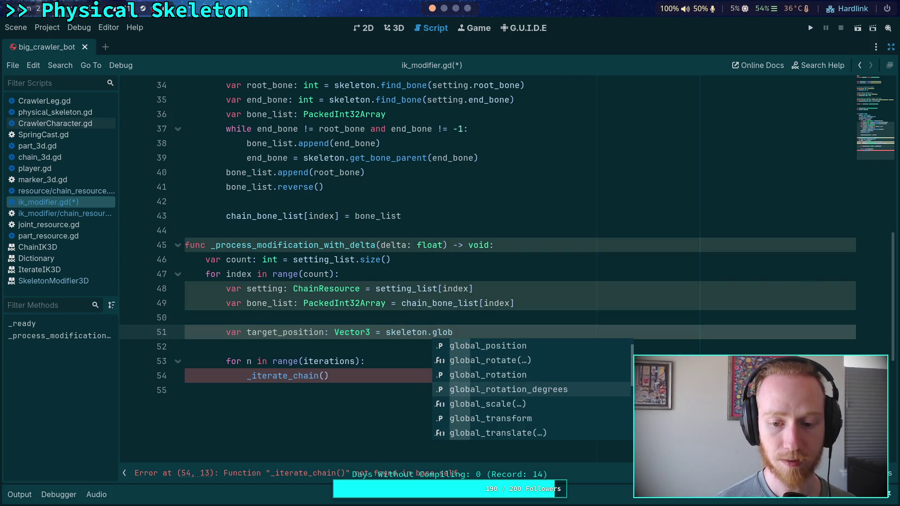
key("Return")
type(".a")
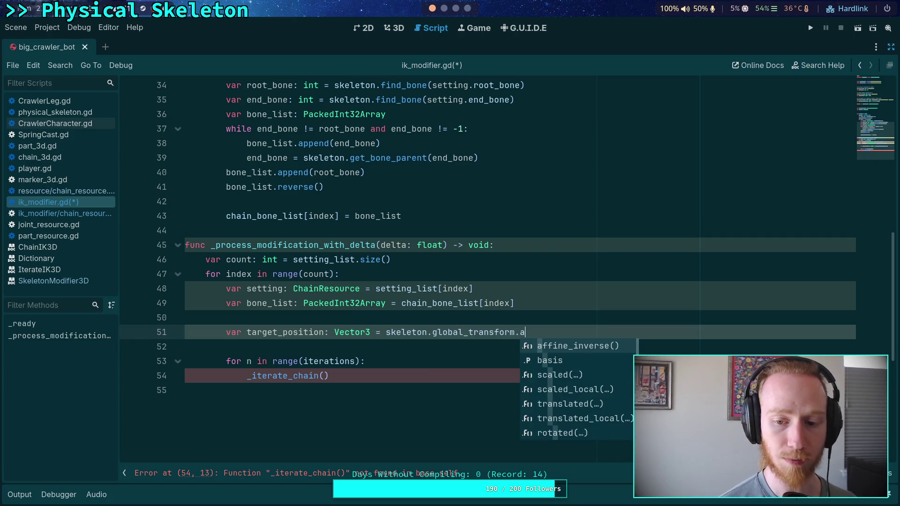
key("Return")
type("*")
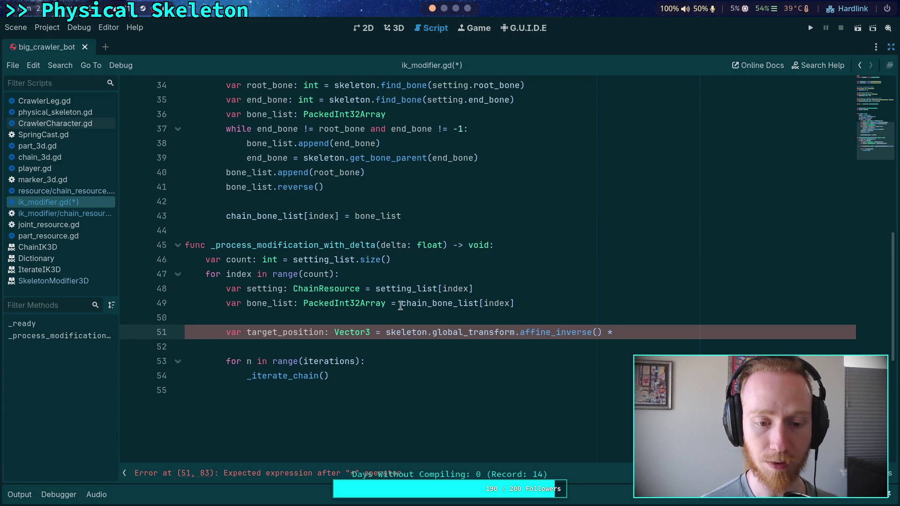
Step: Begin declaring 'var target_node: Node3D' on a new line below the setting line
left_click(580, 301)
key("Up")
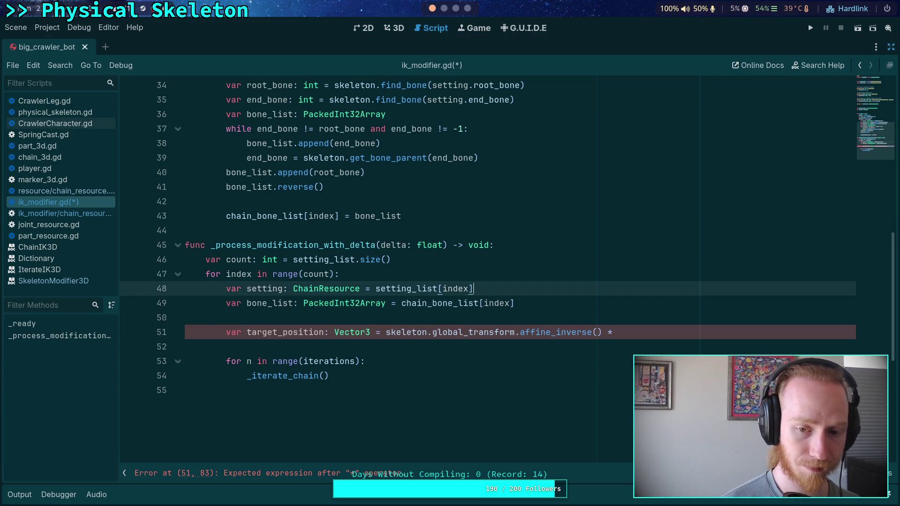
key("Return")
type("zal")
key("BackSpace")
key("BackSpace")
key("BackSpace")
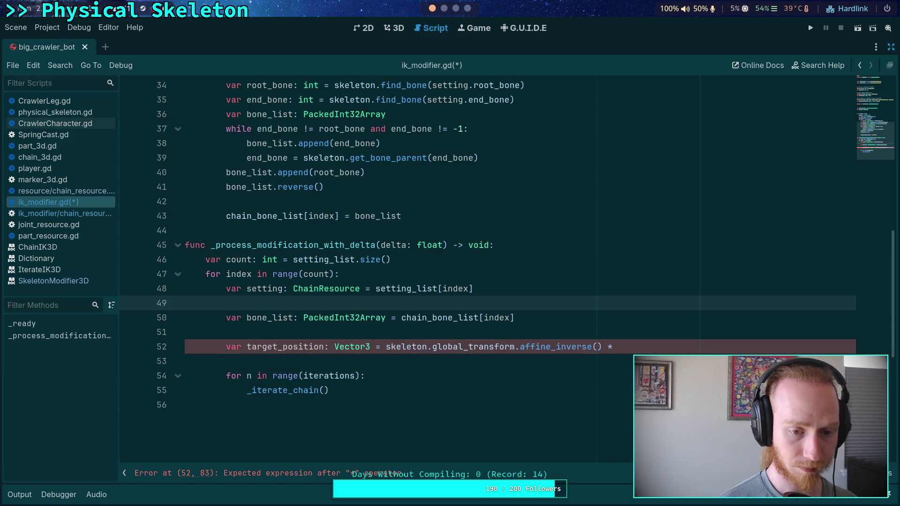
type("var target_node:")
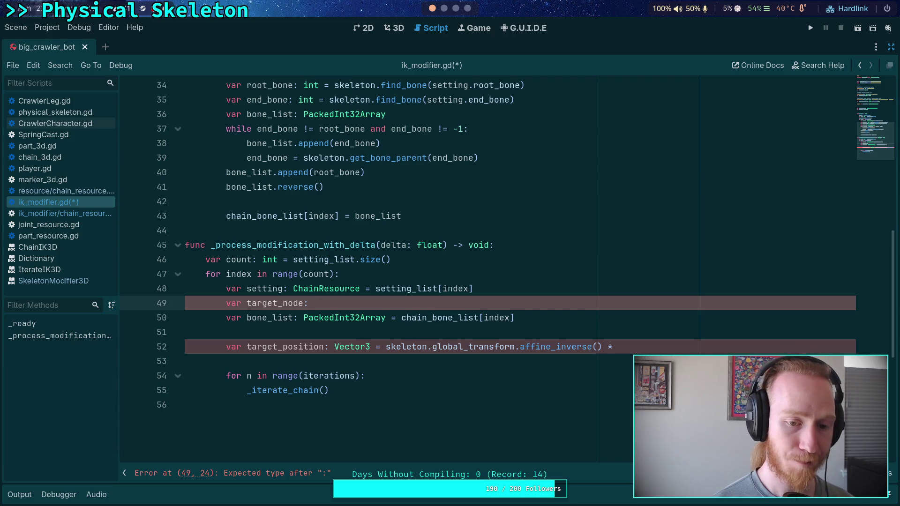
type("Node3d")
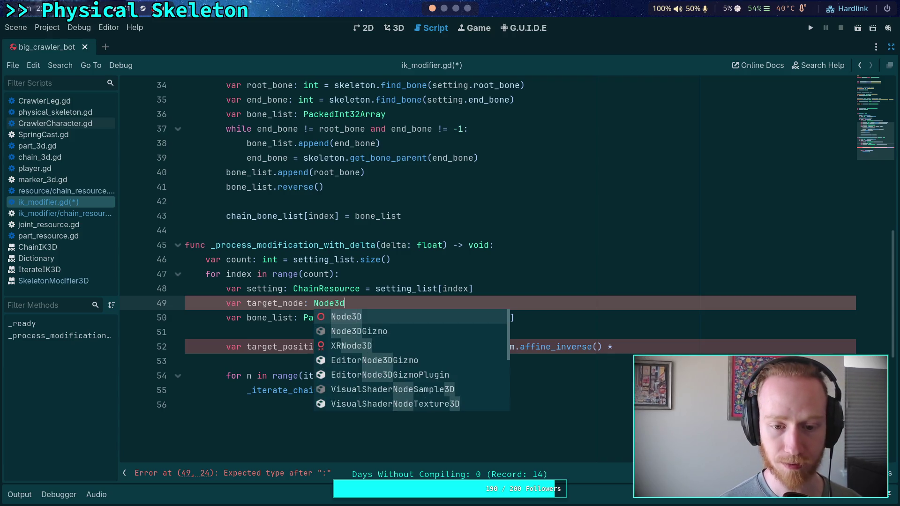
Step: Complete 'var target_node: Node3D = get_node(setting.target_node) as Node3D'
key("Return")
type("= ")
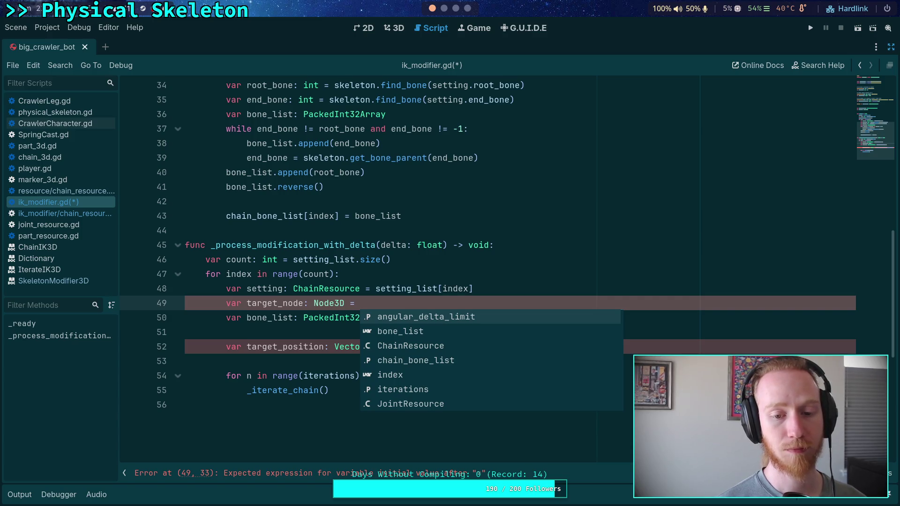
type("get_no")
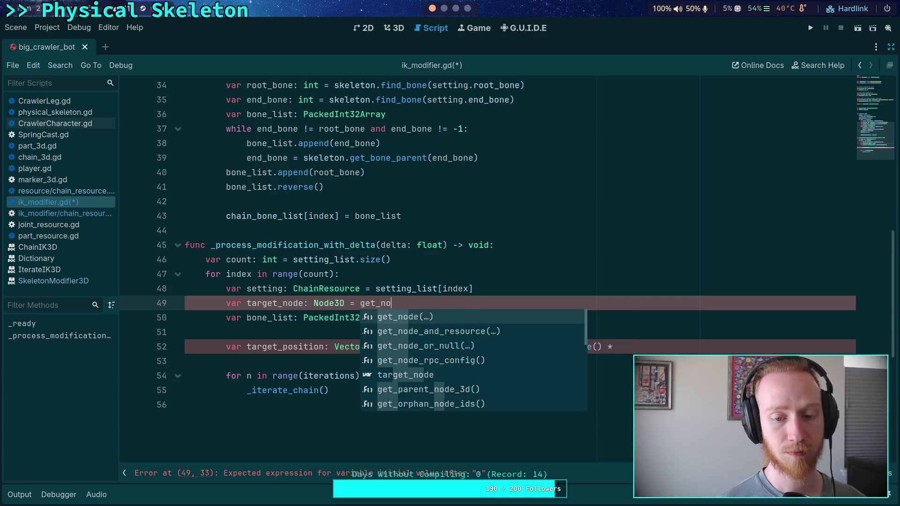
key("Return")
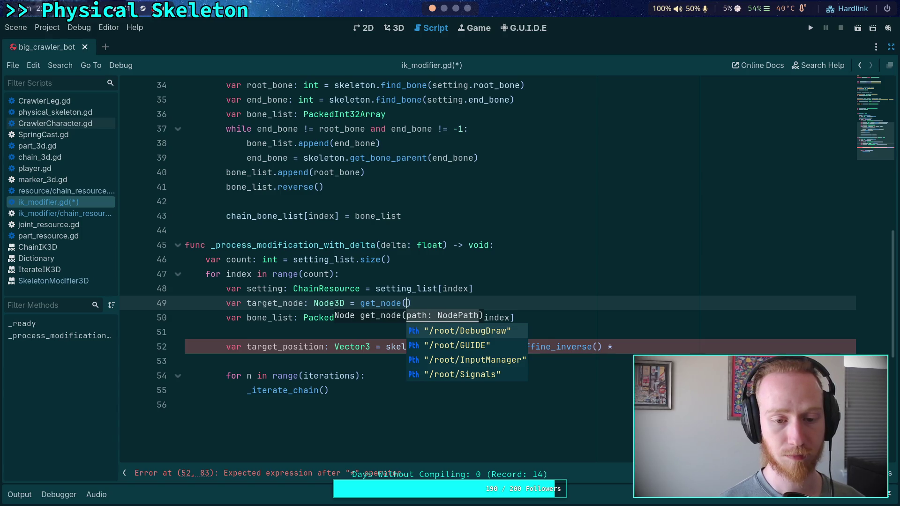
type("setting.target_node")
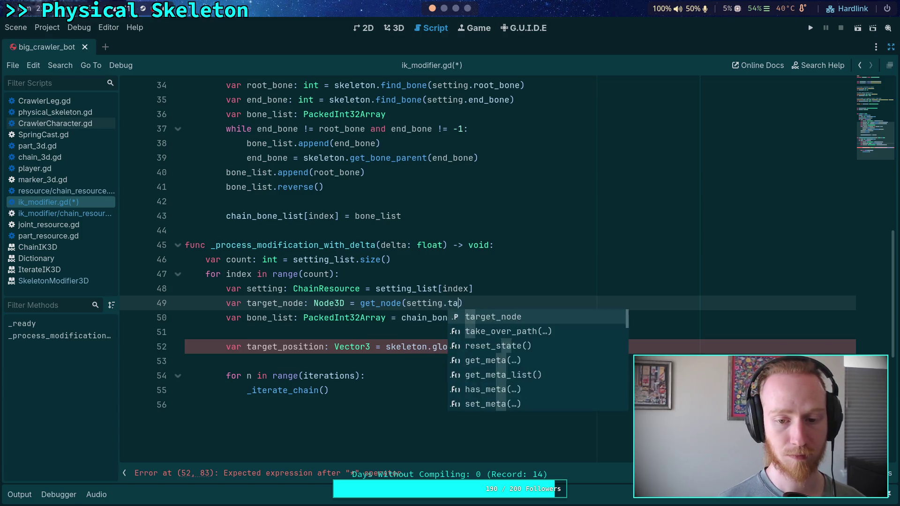
key("Right")
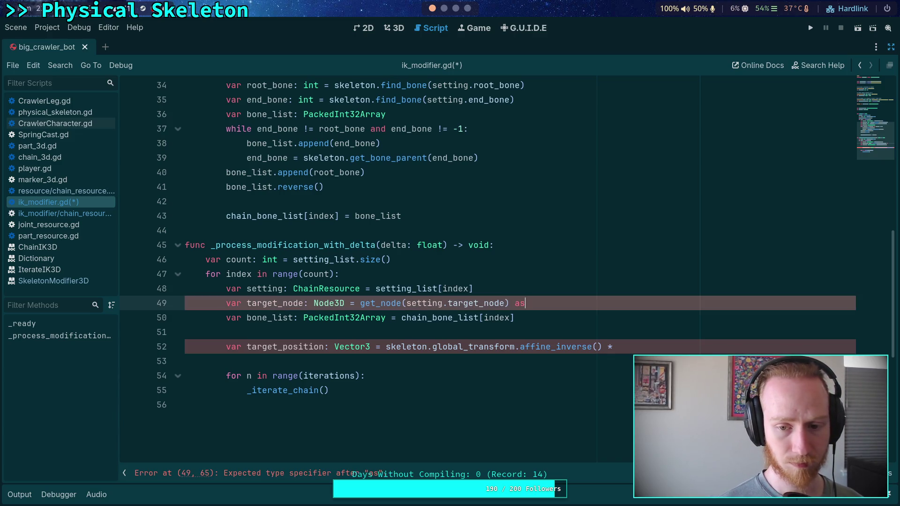
key("BackSpace")
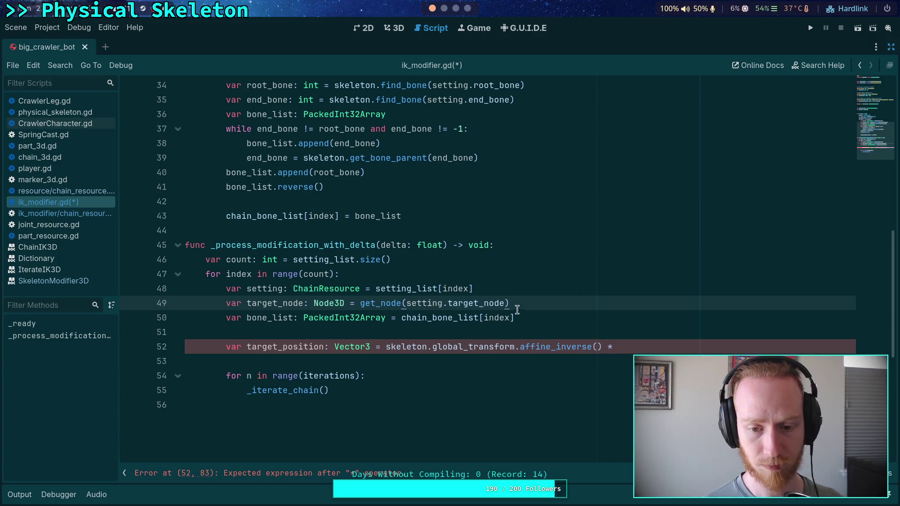
mouse_move(481, 308)
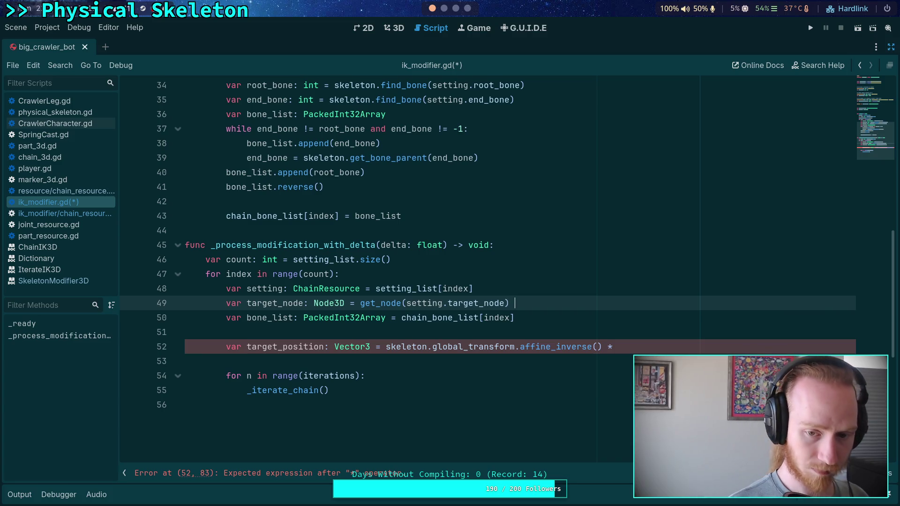
type("as Node3D")
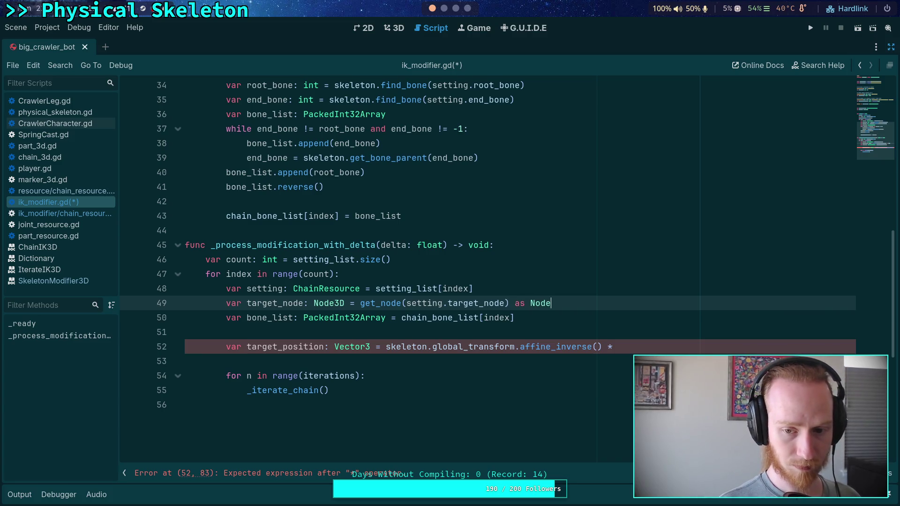
Step: Add 'if not target_node: continue' below the target_node line
key("Return")
type("if not ")
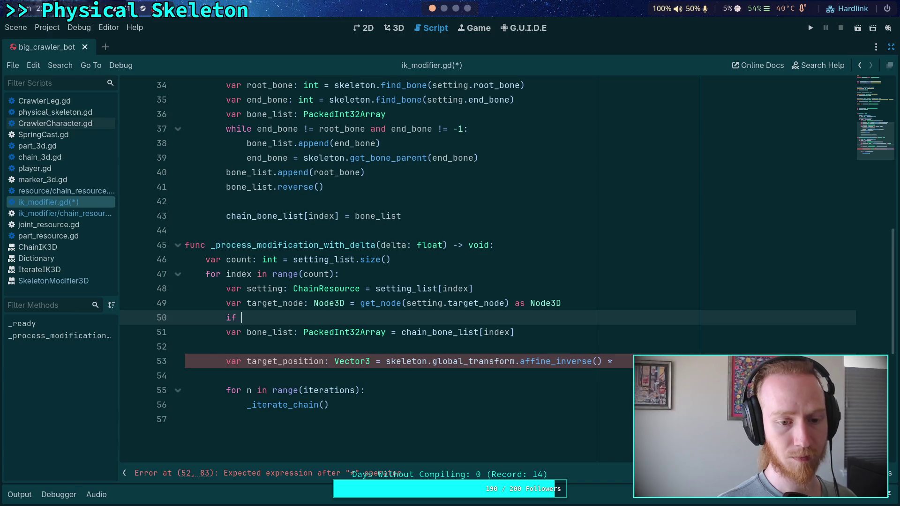
type("target_node")
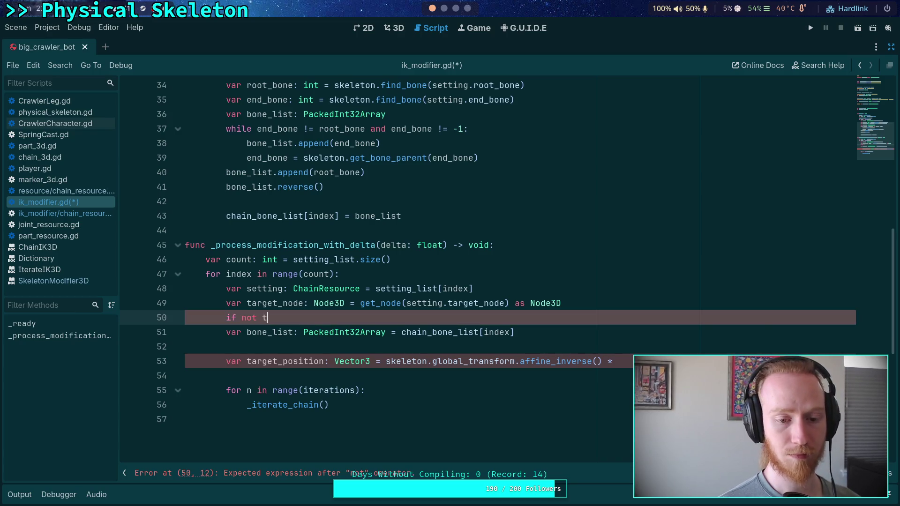
type(":")
key("Return")
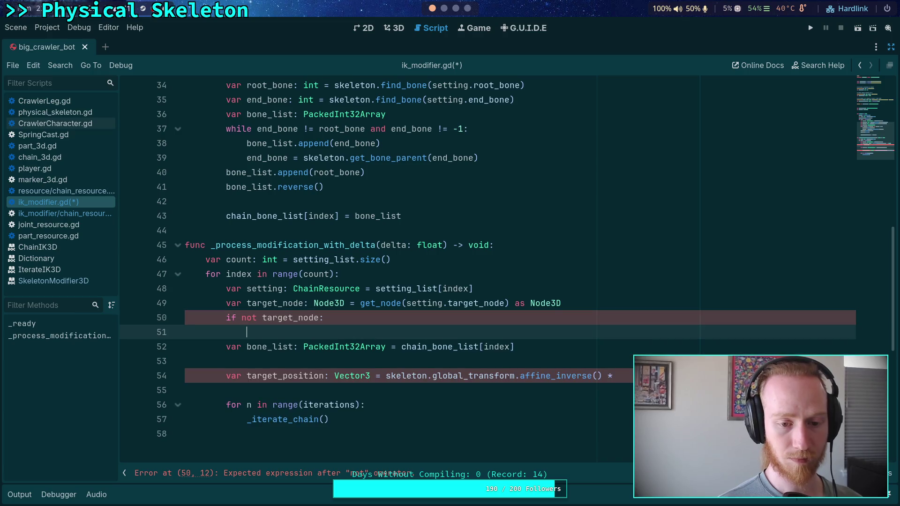
type("continue")
key("Return")
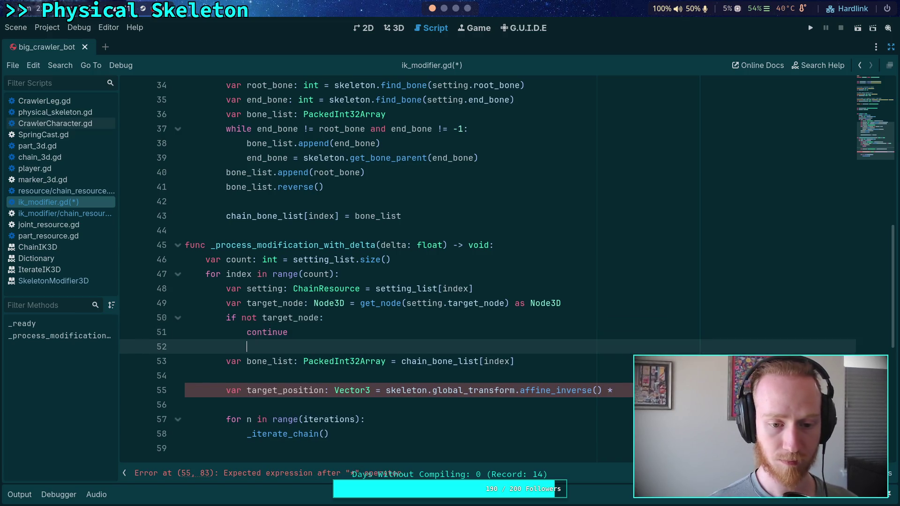
left_click(504, 390)
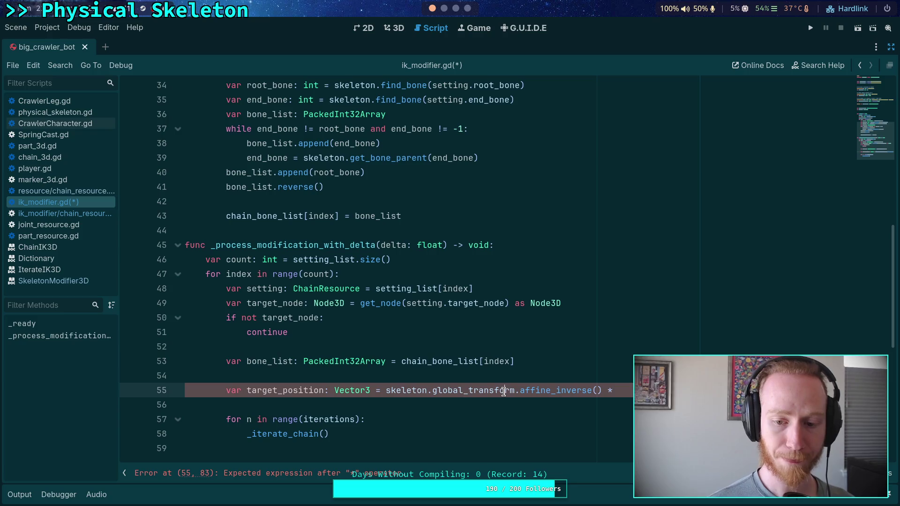
Step: Reposition the target_position line and finish it with target_node.global_position
key("alt+Up")
key("alt+Up")
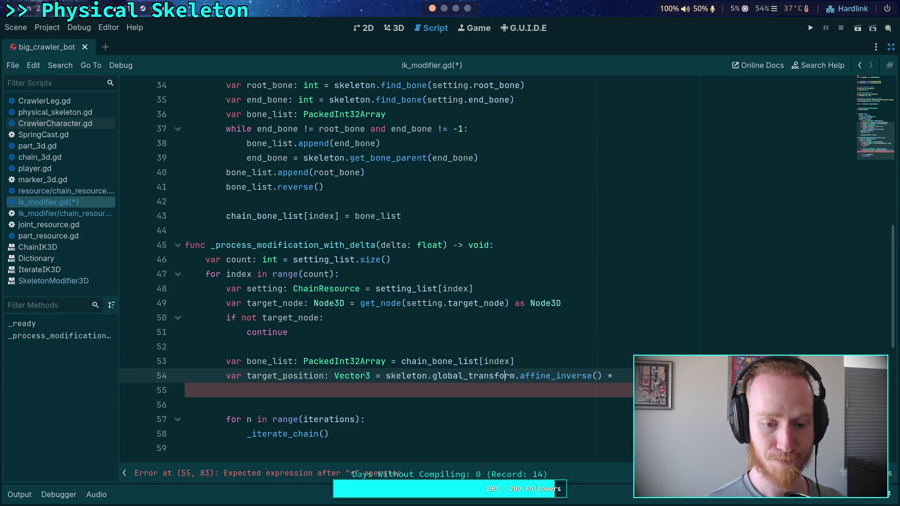
key("Down")
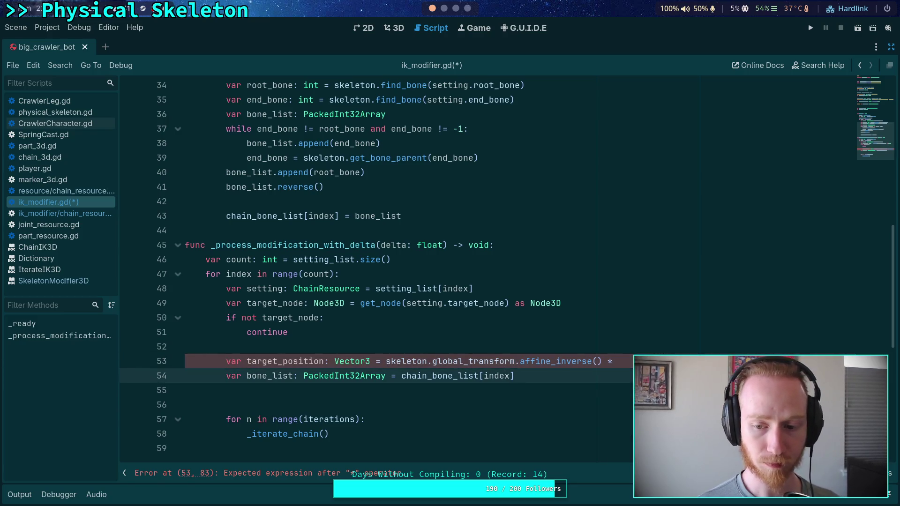
left_click(618, 361)
type("tar")
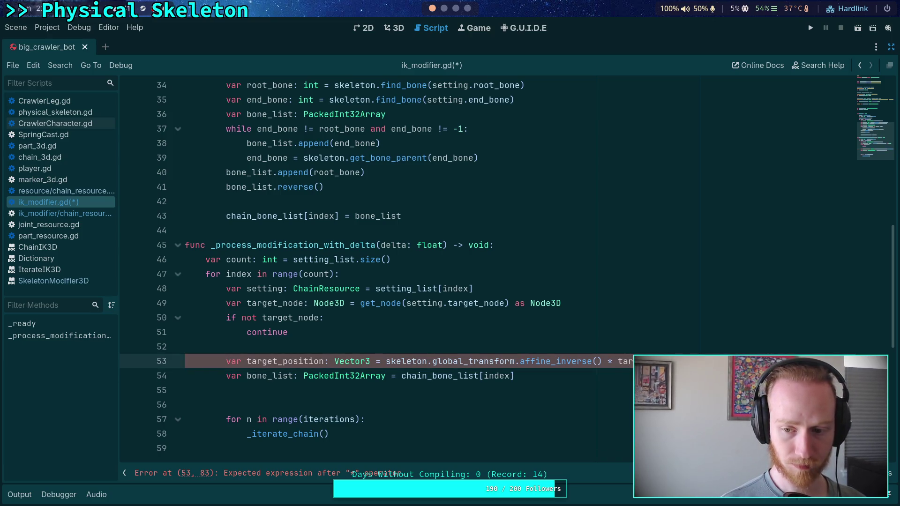
type("global")
key("Down")
key("Return")
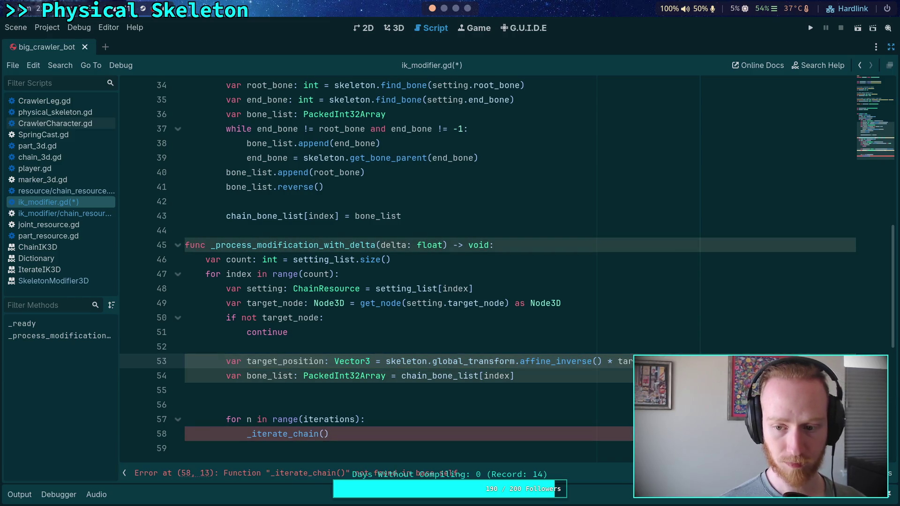
key("Return")
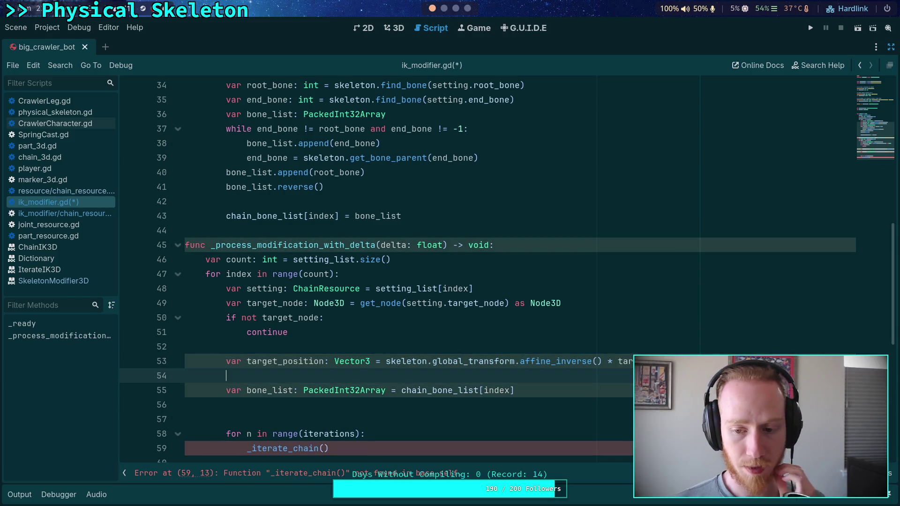
Step: Remove the extra blank lines above the loop and between target_position and bone_list
left_click(272, 413)
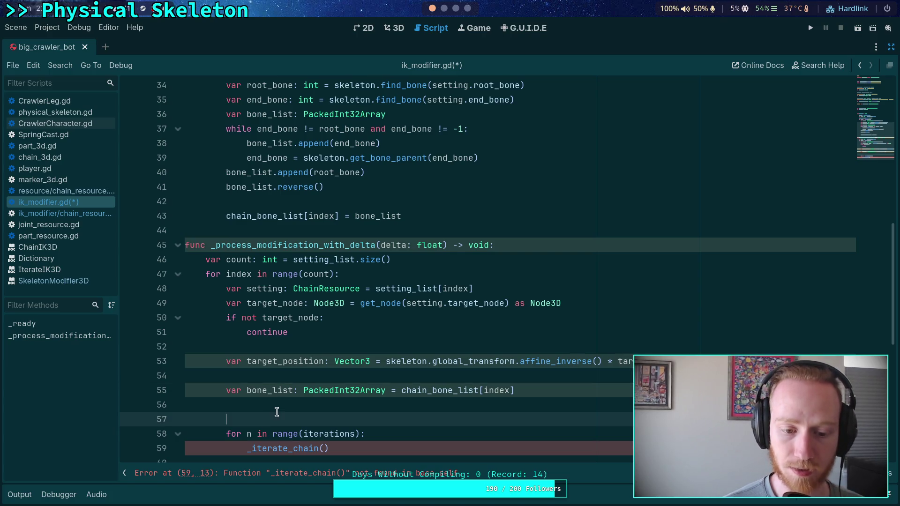
left_click(289, 406)
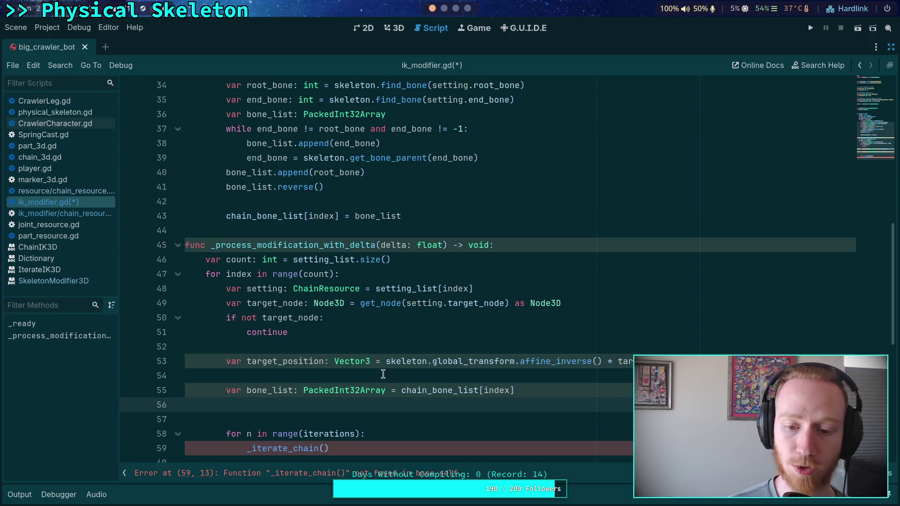
key("BackSpace")
key("BackSpace")
left_click(406, 387)
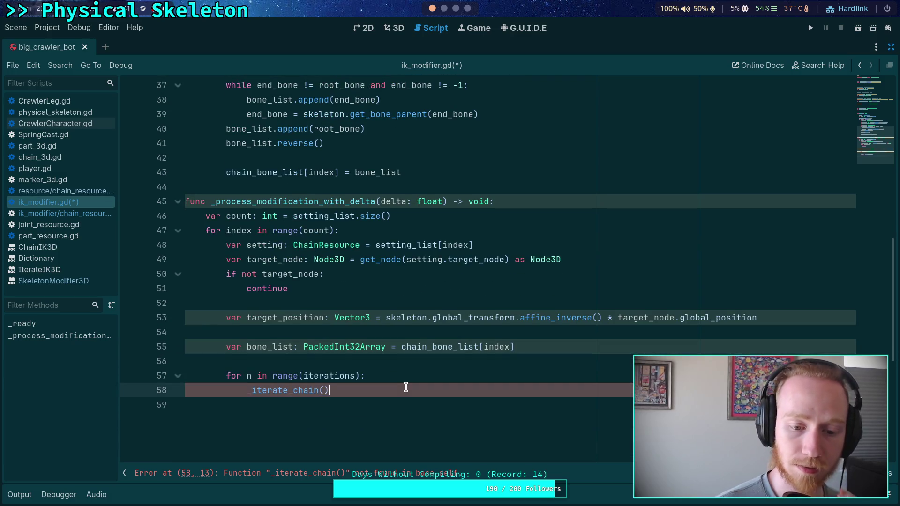
key("Left")
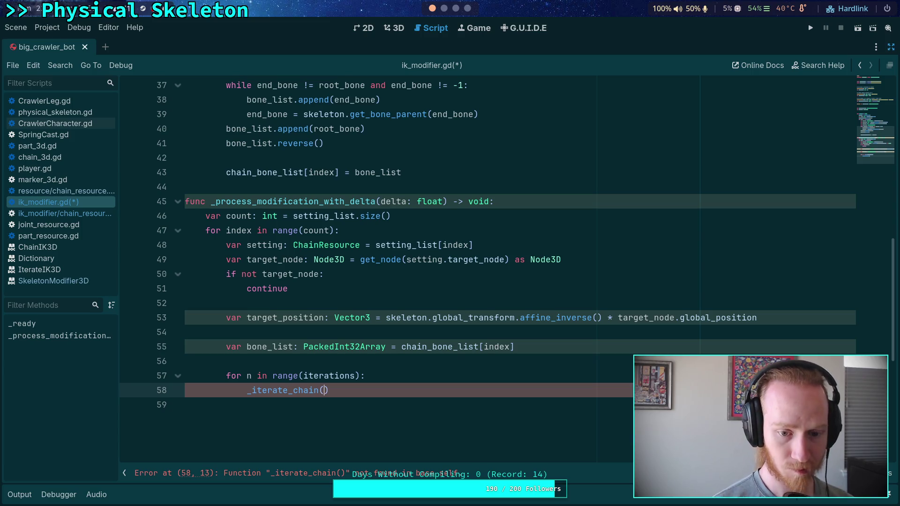
left_click(466, 333)
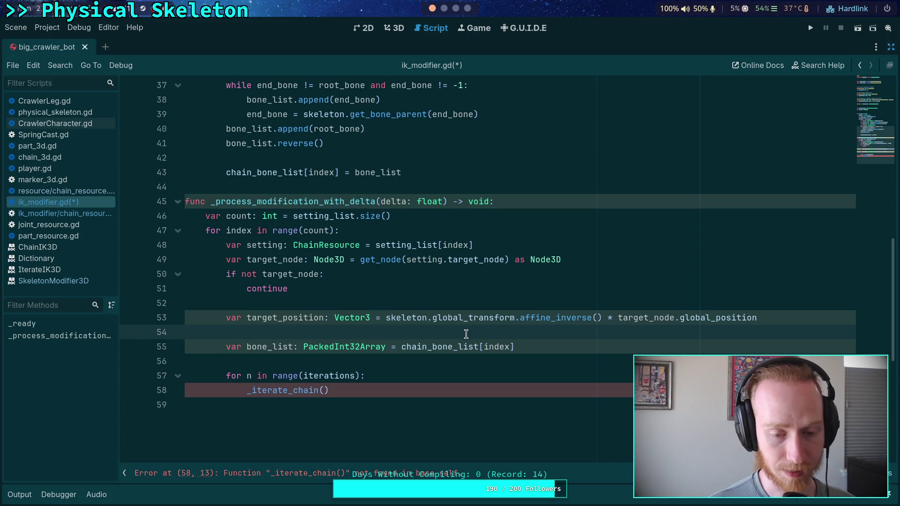
key("BackSpace")
key("Down")
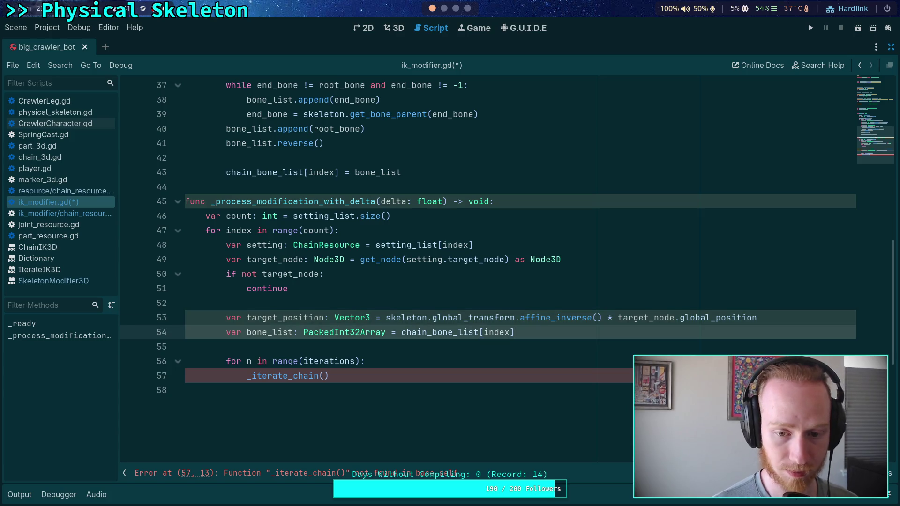
Step: Begin 'var distance_sqr: float = skeleton.get_bone_global_pose(bone_list[...' on a new line
key("Return")
key("Return")
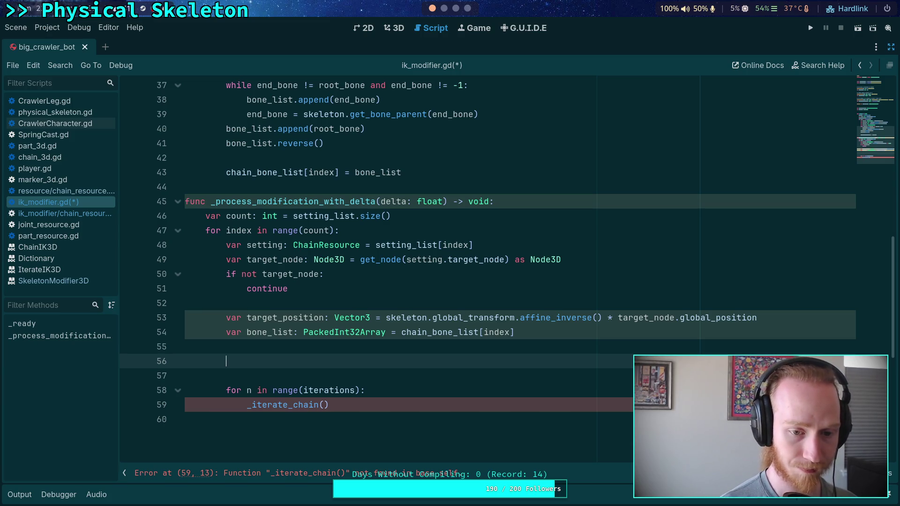
type("var distance")
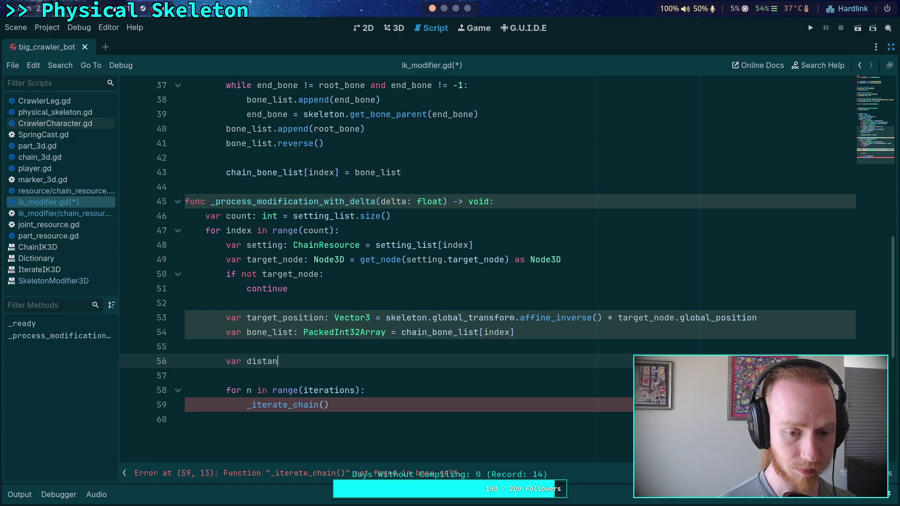
key("BackSpace")
key("BackSpace")
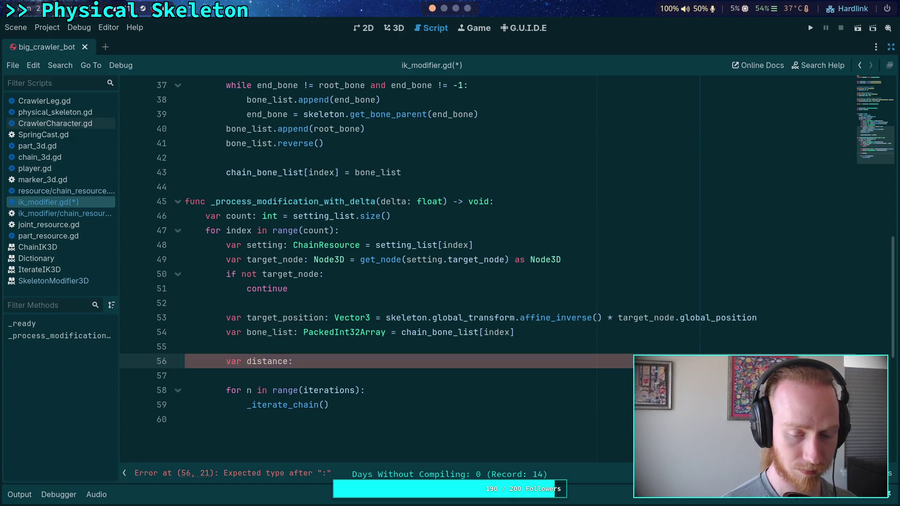
type("_sj")
key("BackSpace")
type("qr")
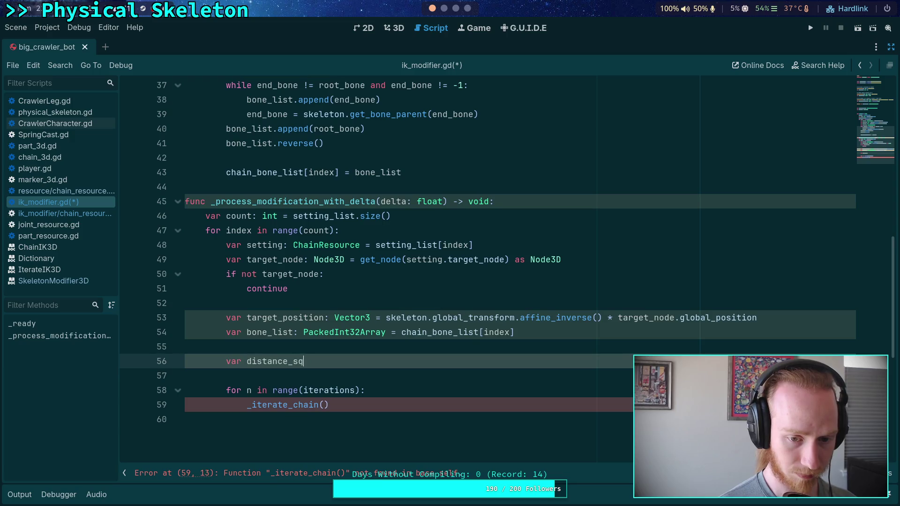
type(": float = ")
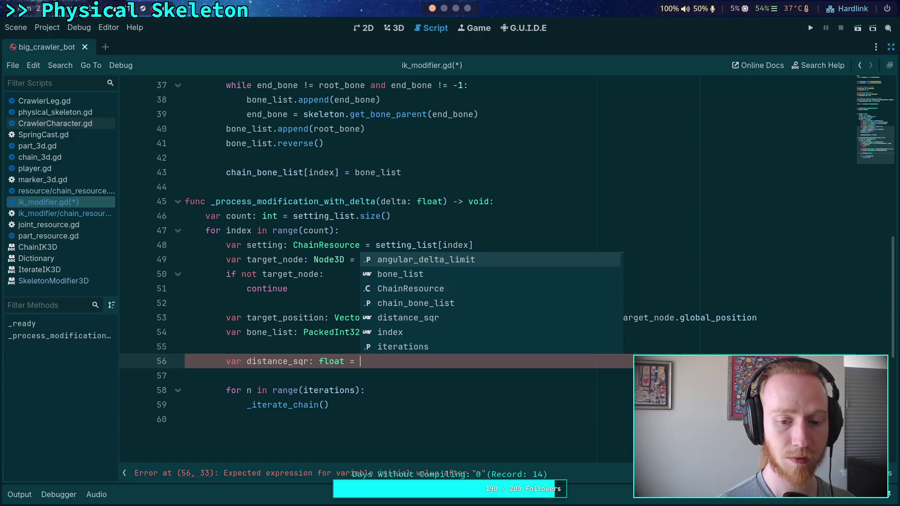
type("skeleton.")
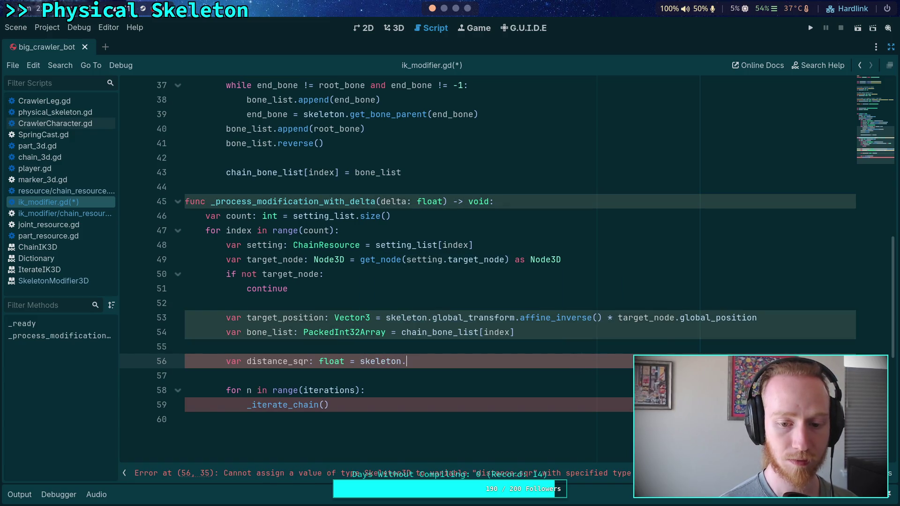
type("glob")
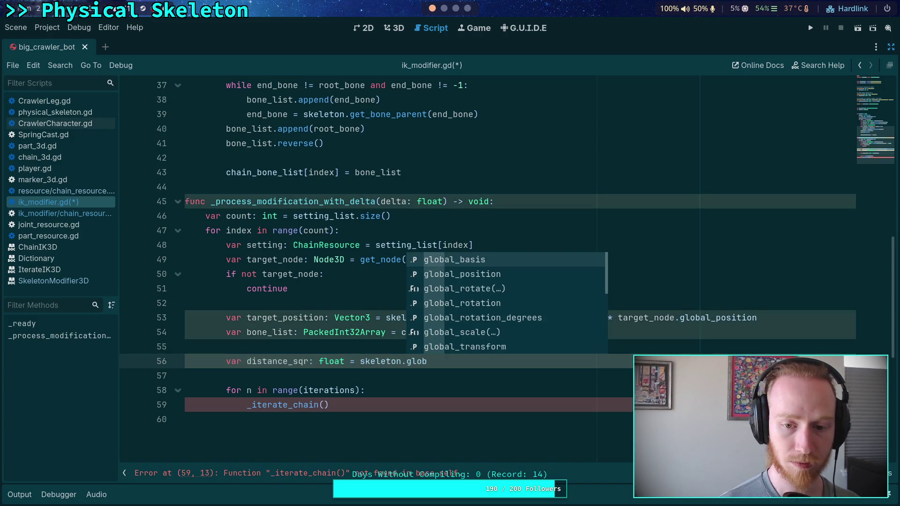
key("BackSpace")
key("BackSpace")
key("BackSpace")
type("et_bone")
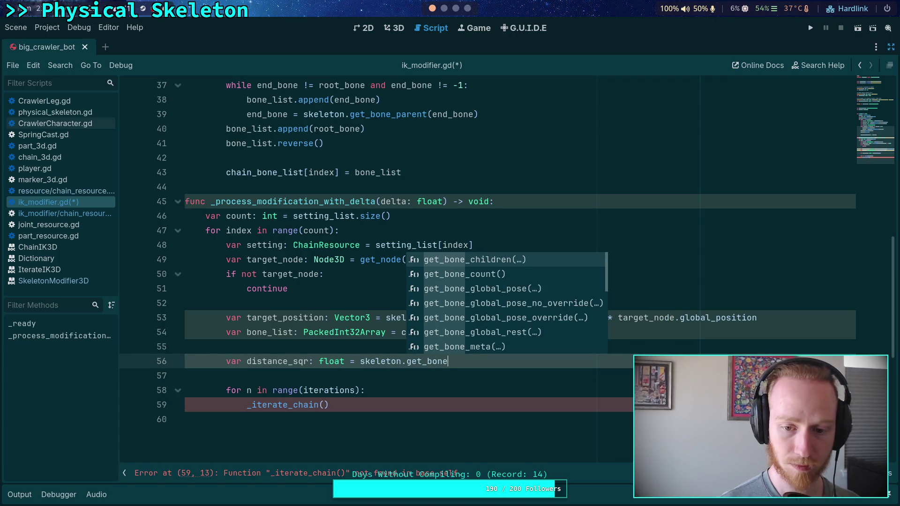
key("Down")
key("Down")
key("Return")
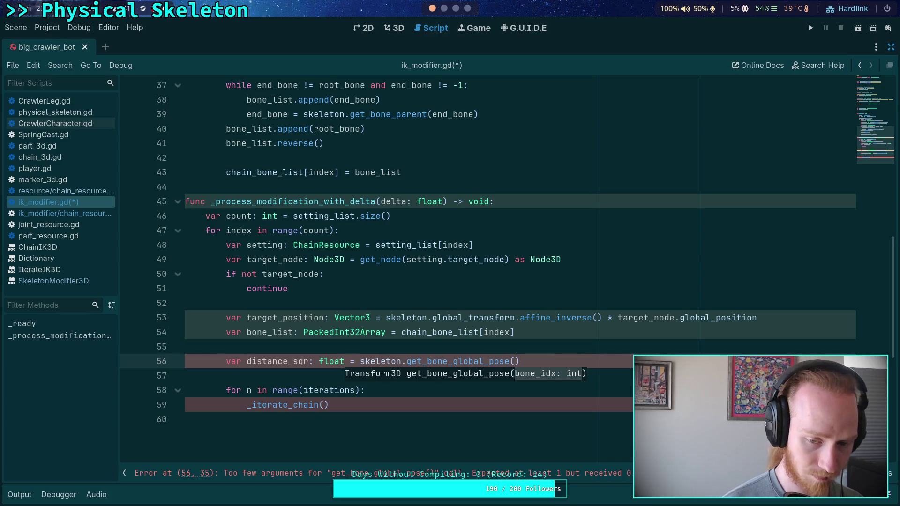
type("bone_list[")
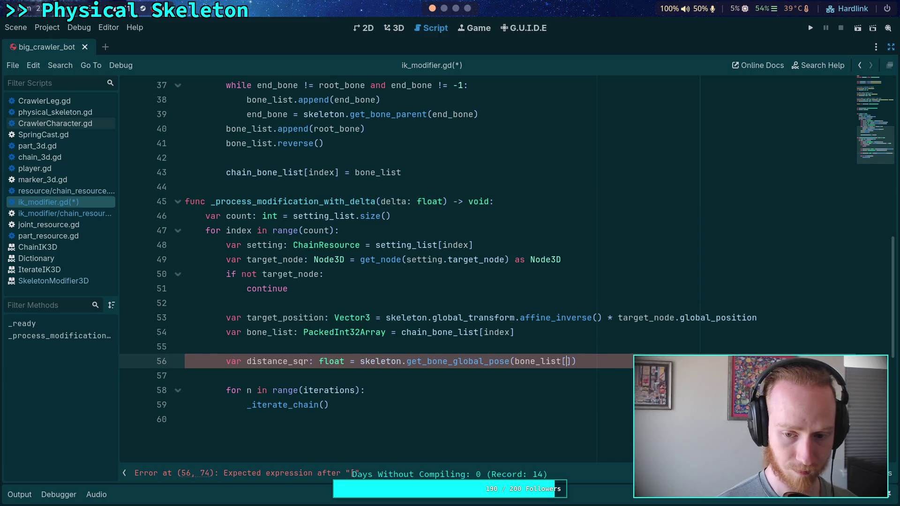
type("bone_lis")
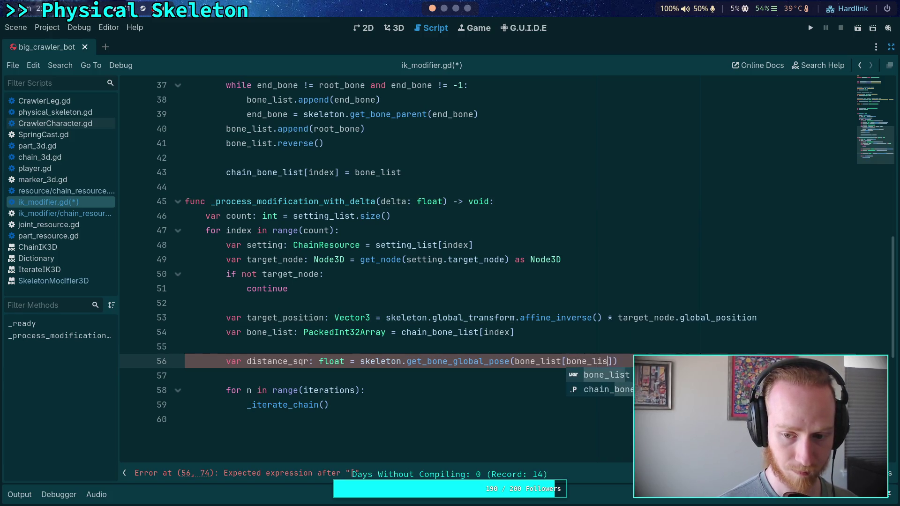
type("t.")
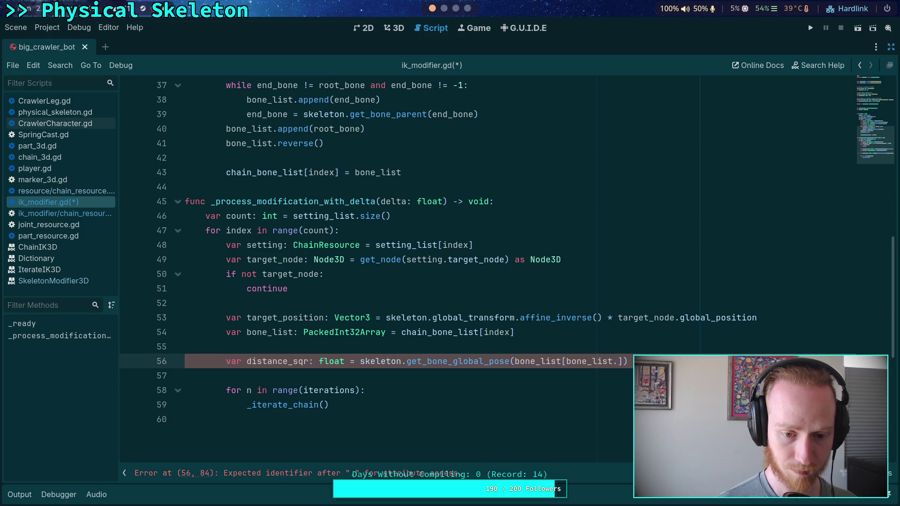
Step: Add 'var end_bone: int = bone_list[bone_list.size() - 1]' above and use get_bone_global_pose(end_bone).origin
key("Up")
key("ctrl+shift+Return")
type("var a")
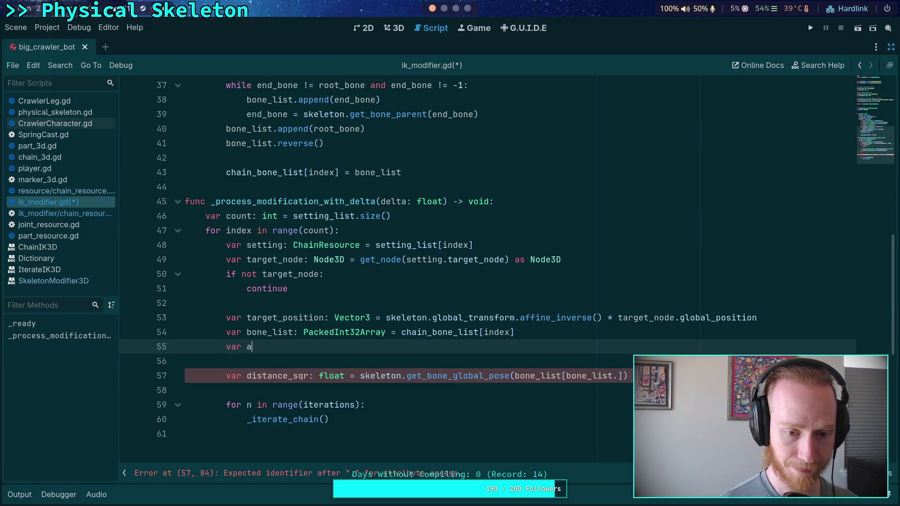
key("BackSpace")
type("end_bone: i")
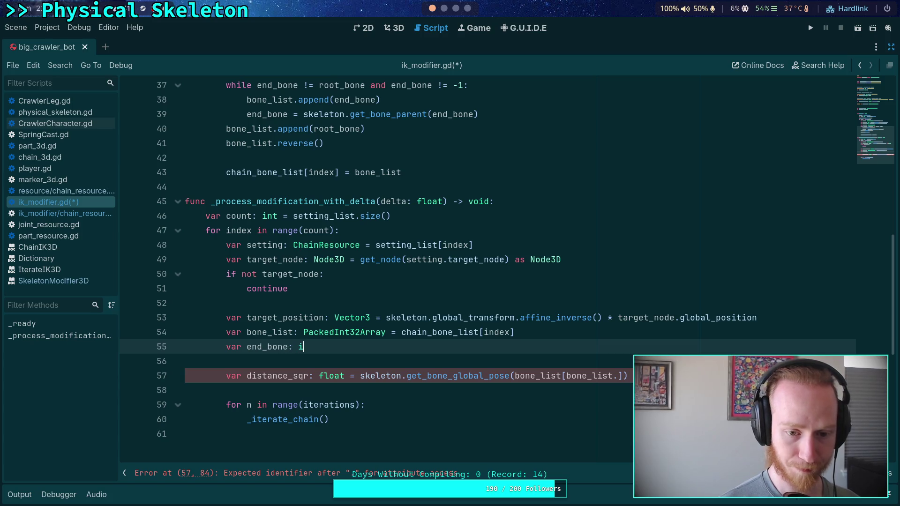
type("nt = bone_list")
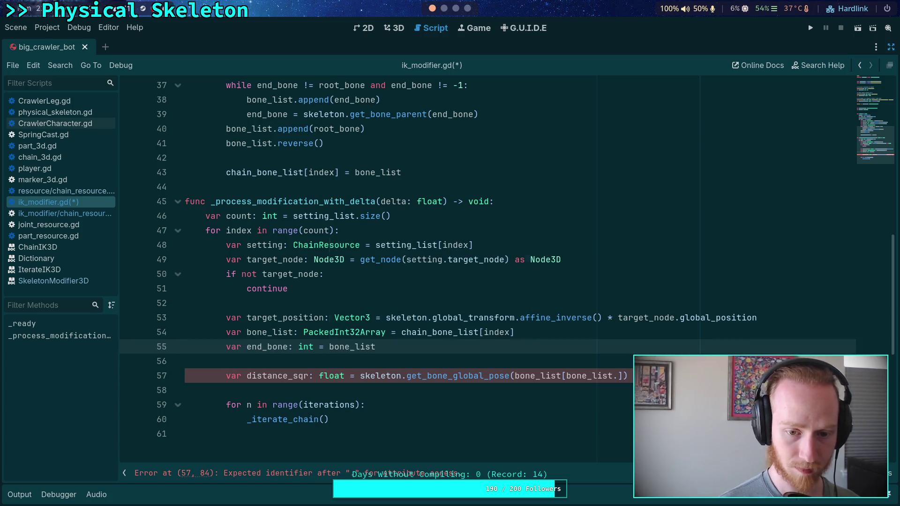
type("[bone_list.")
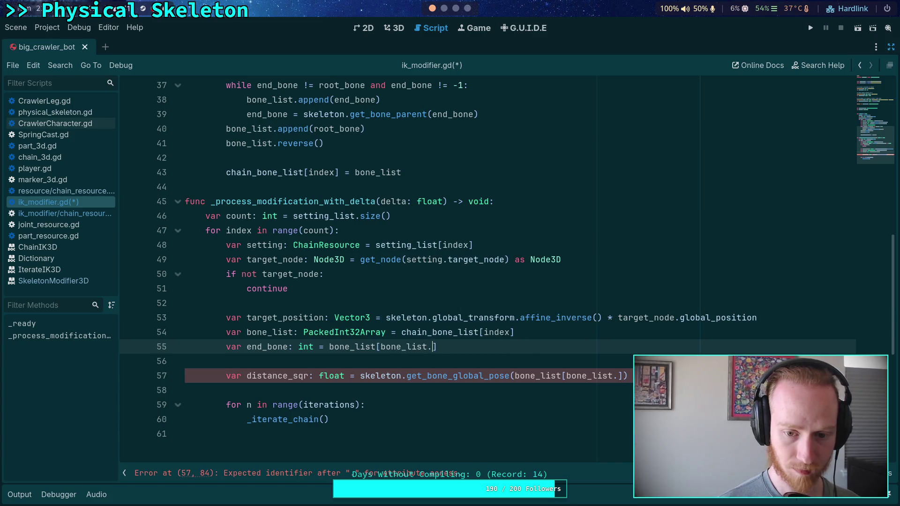
type("size() -1")
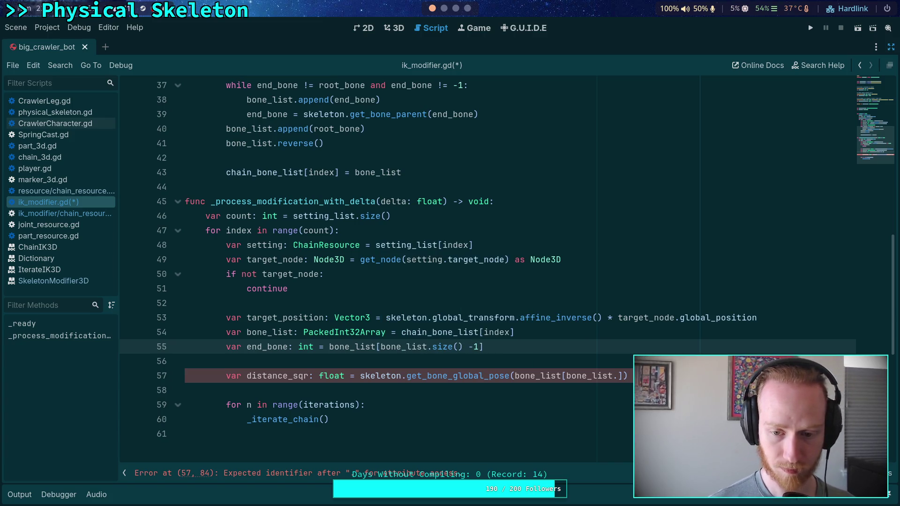
key("Left")
left_click_drag(516, 374, 624, 374)
type("end_bone).")
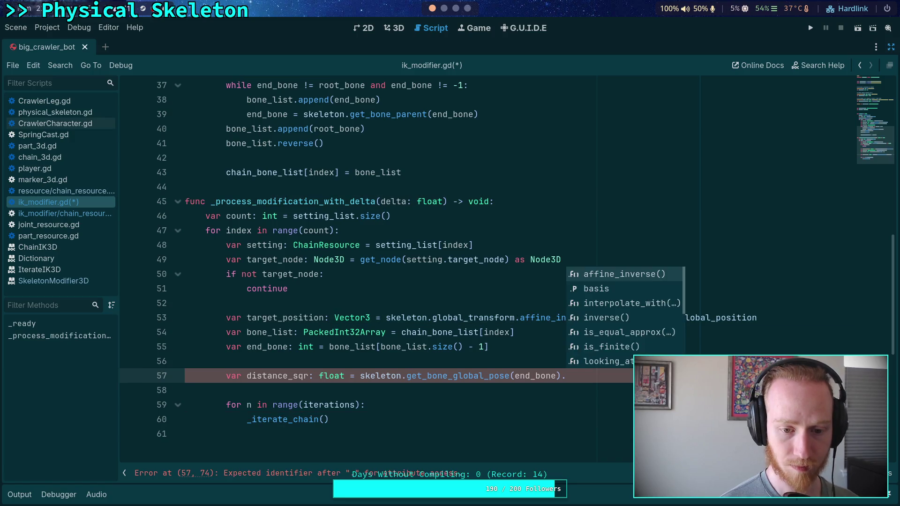
type("origin")
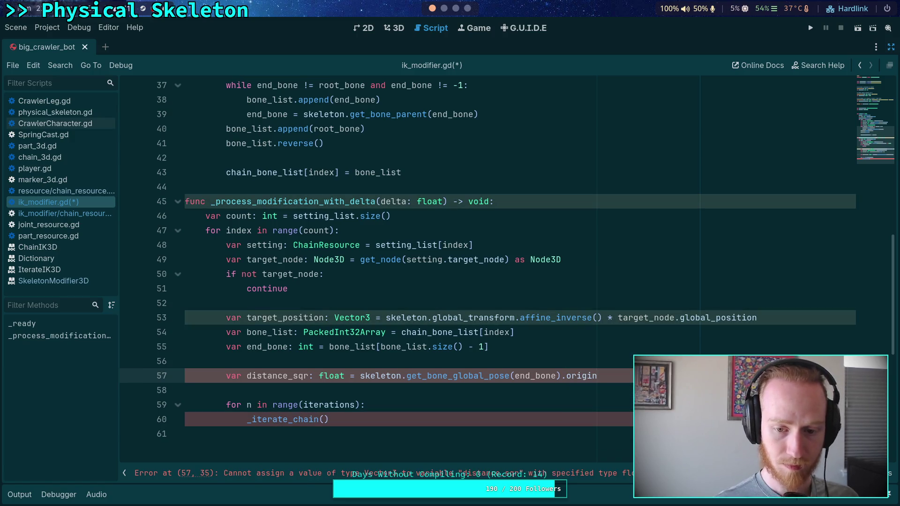
scroll(595, 374, "down", 1)
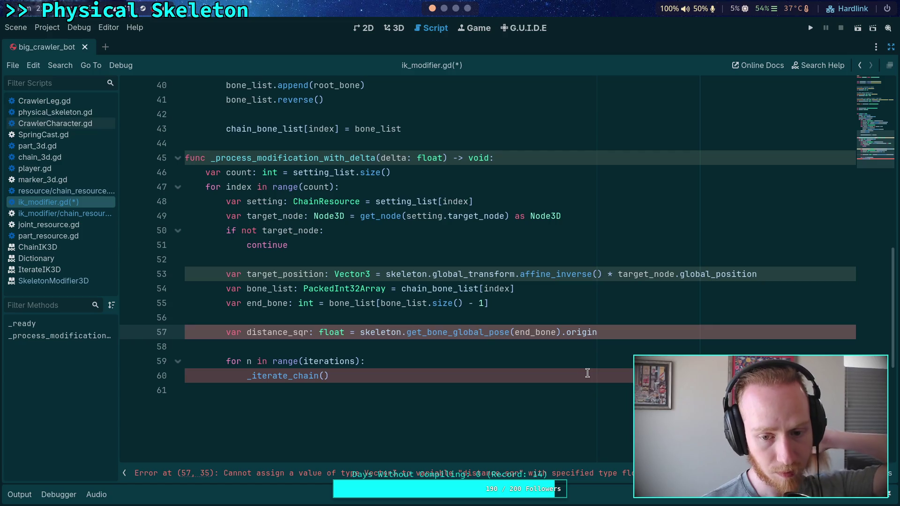
type(".")
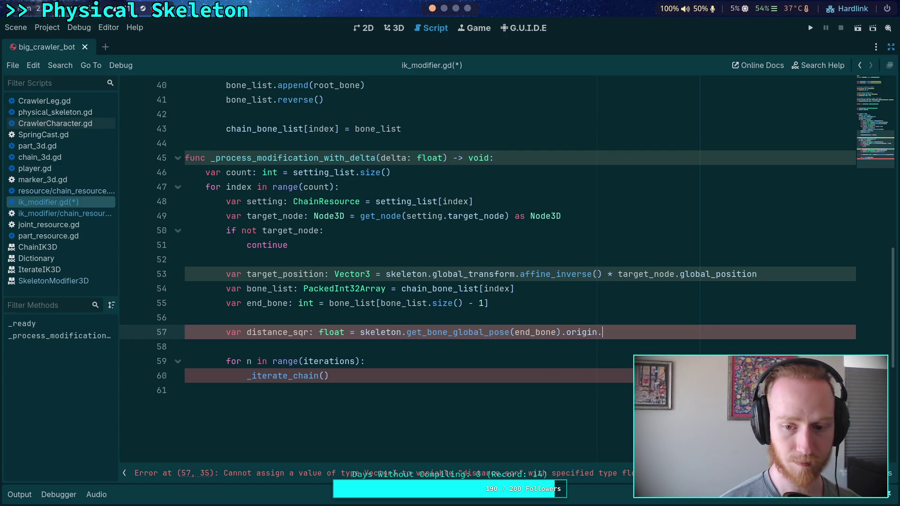
type("d")
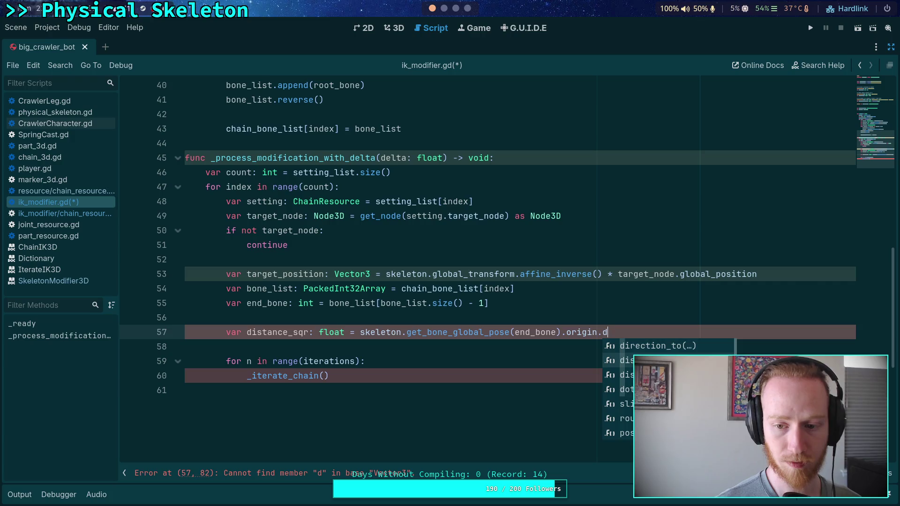
key("BackSpace")
key("BackSpace")
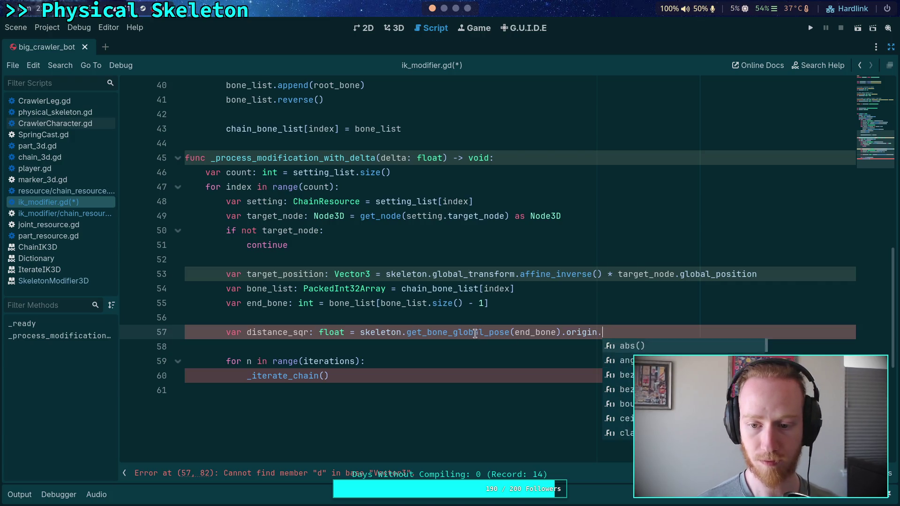
Step: Wrap the pose origin in target_position.distance_squared_to(...) and open a line below
left_click(353, 332)
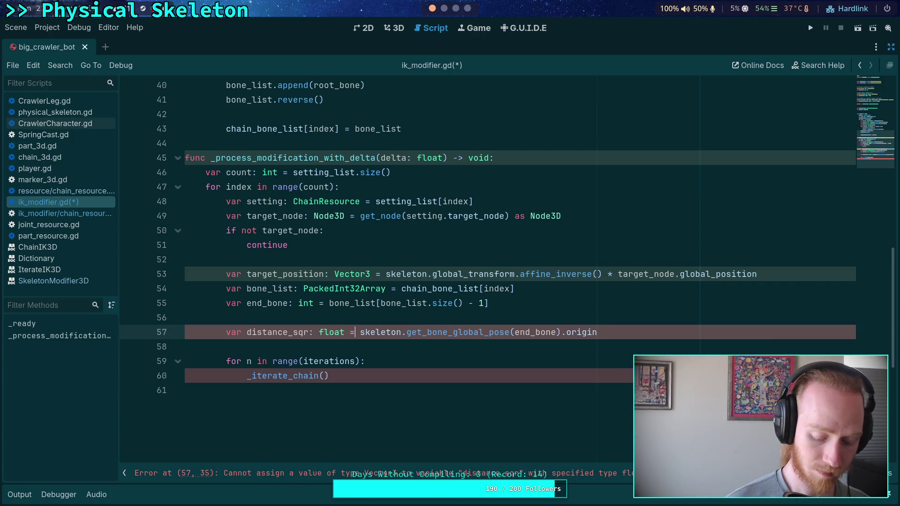
type("target_po")
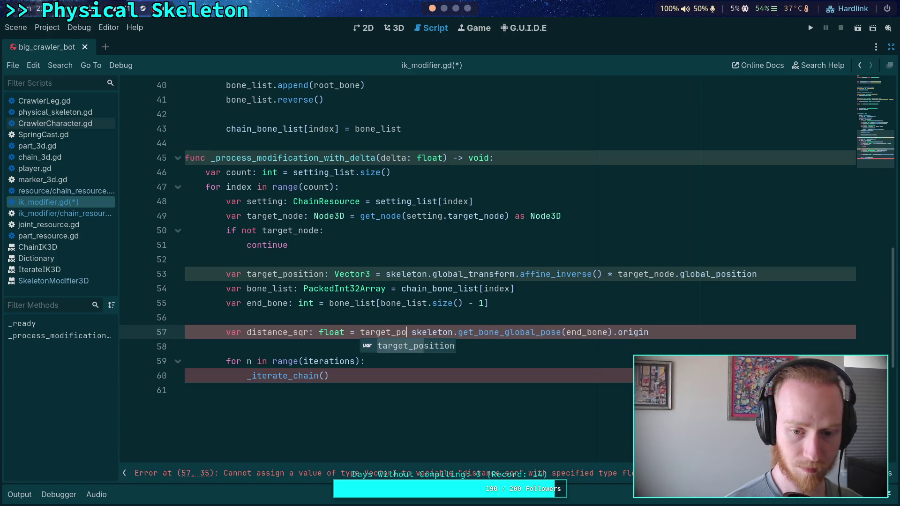
key("Return")
type(".dis")
key("Return")
key("Delete")
key("Delete")
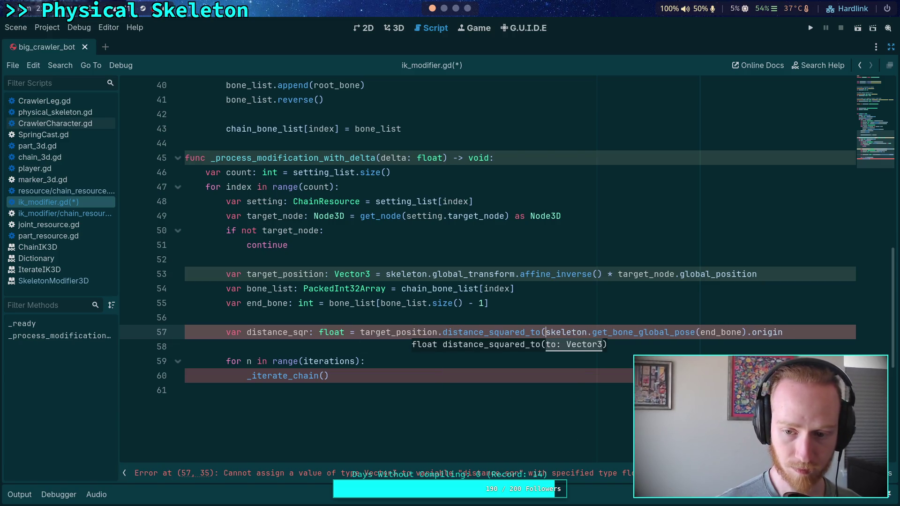
type(")")
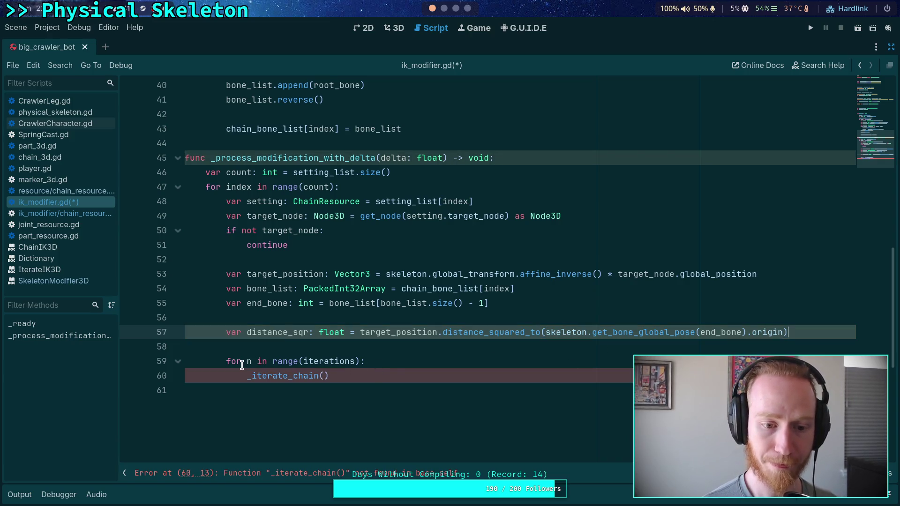
left_click(416, 364)
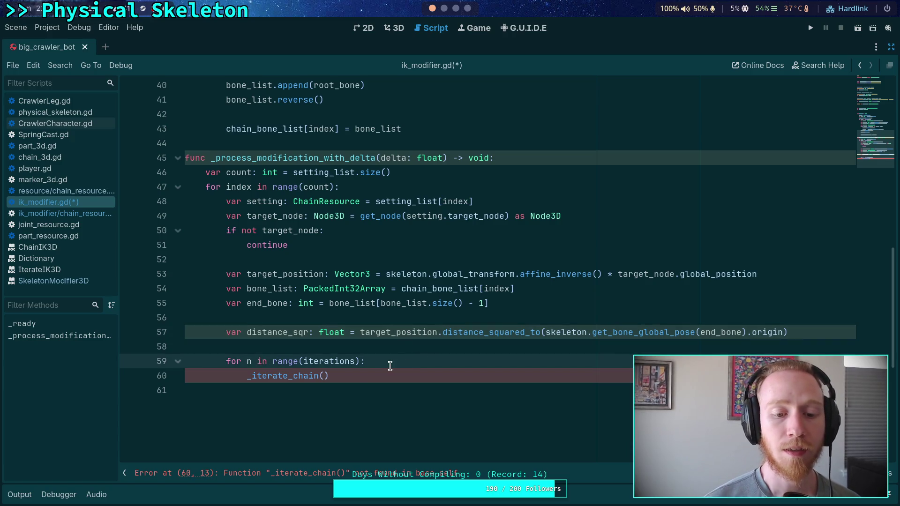
left_click(407, 345)
key("Return")
key("Up")
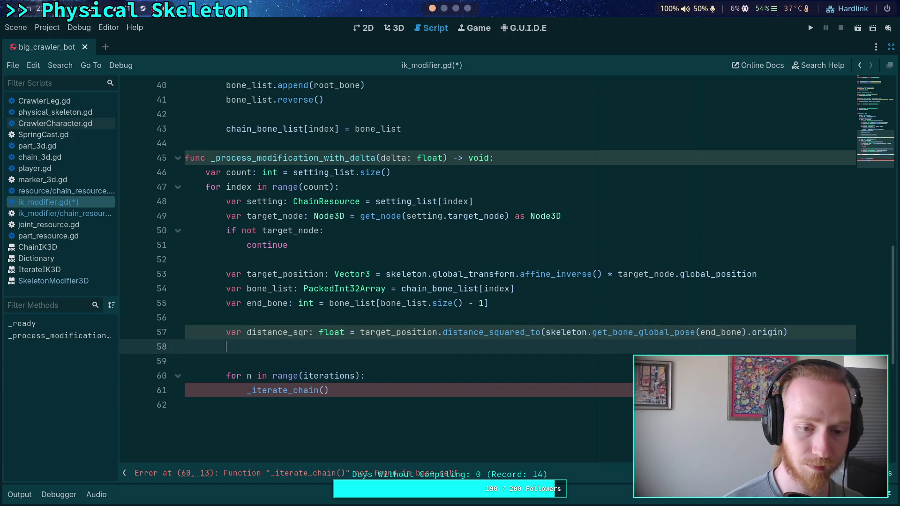
Step: Begin an 'if distance_sqr <' condition on the new line
type("if ")
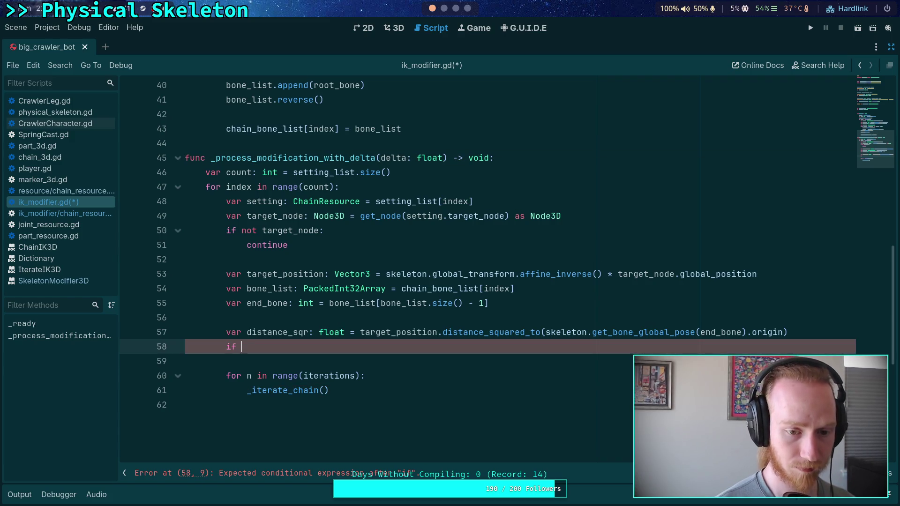
type("dist")
key("Return")
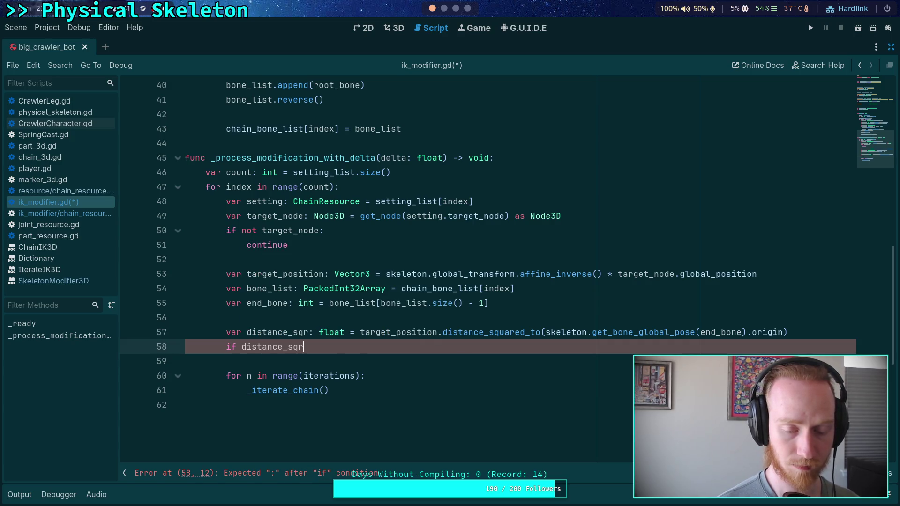
type("<")
Step: Declare 'var min_dist_sqr: float = min_distance * min_distance' after the count declaration
scroll(385, 312, "up", 4)
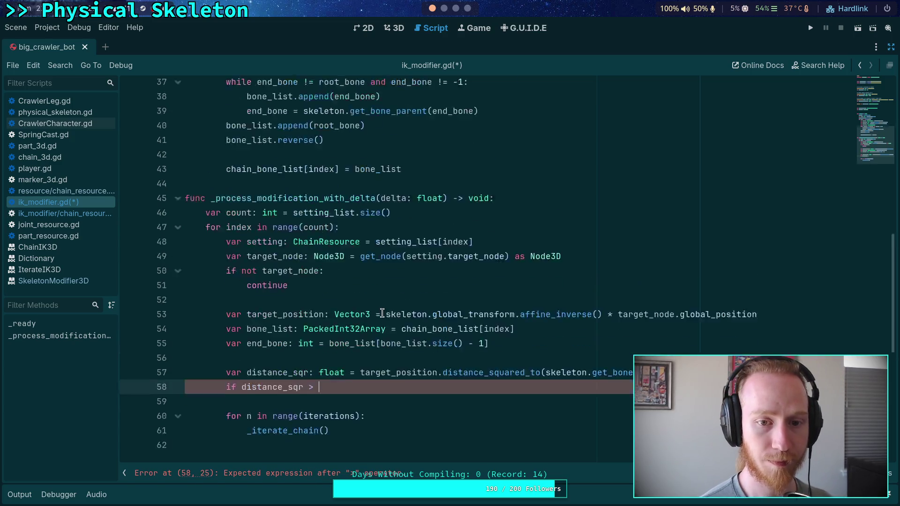
left_click(451, 346)
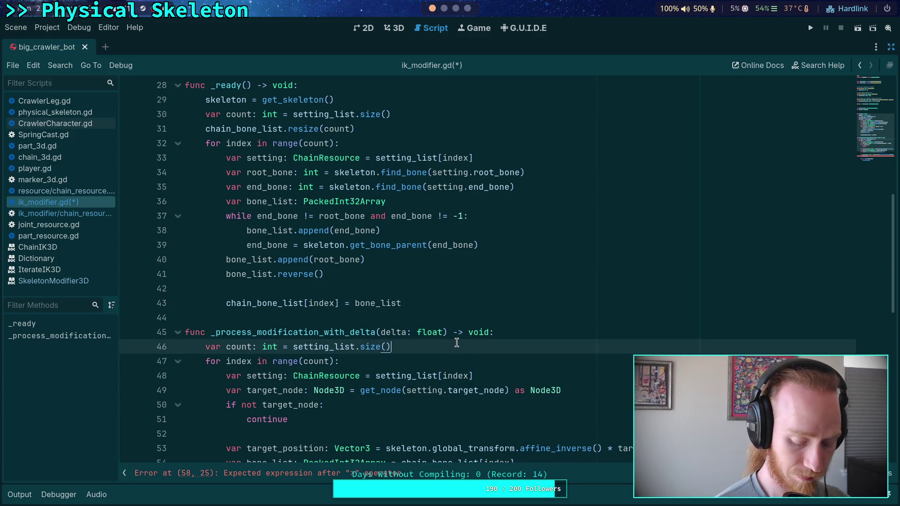
key("Return")
key("Return")
key("Up")
type("var ")
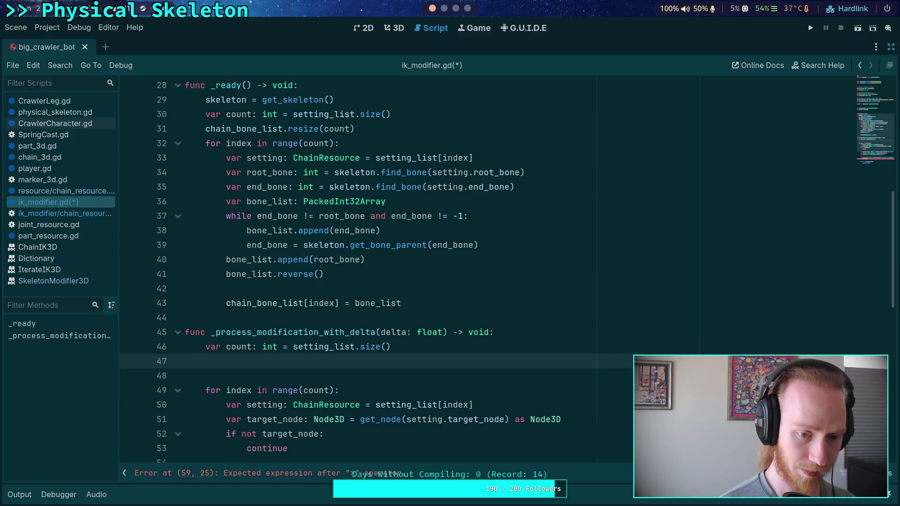
type("min_dist_")
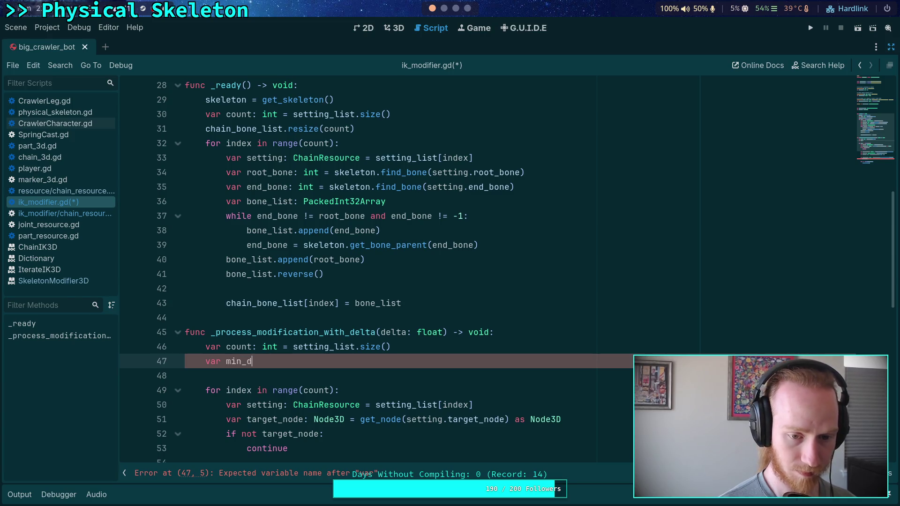
type("sqr:")
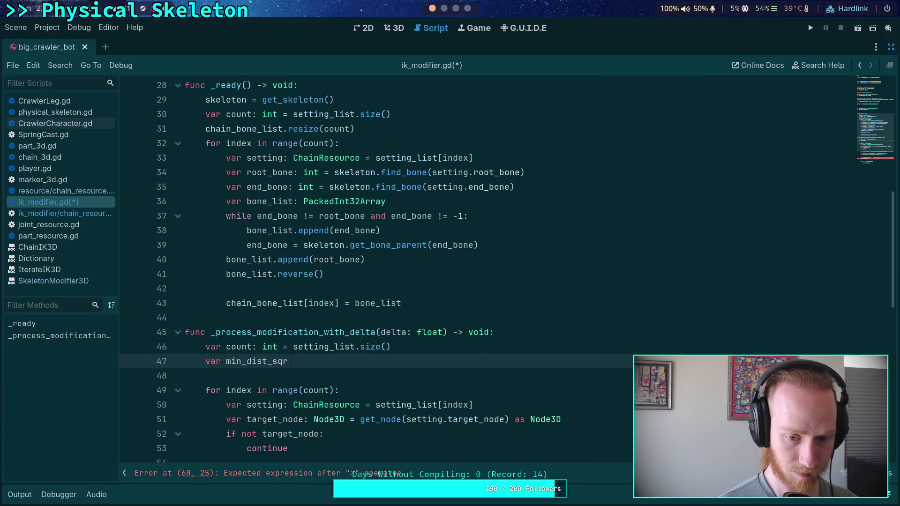
type(" float = ")
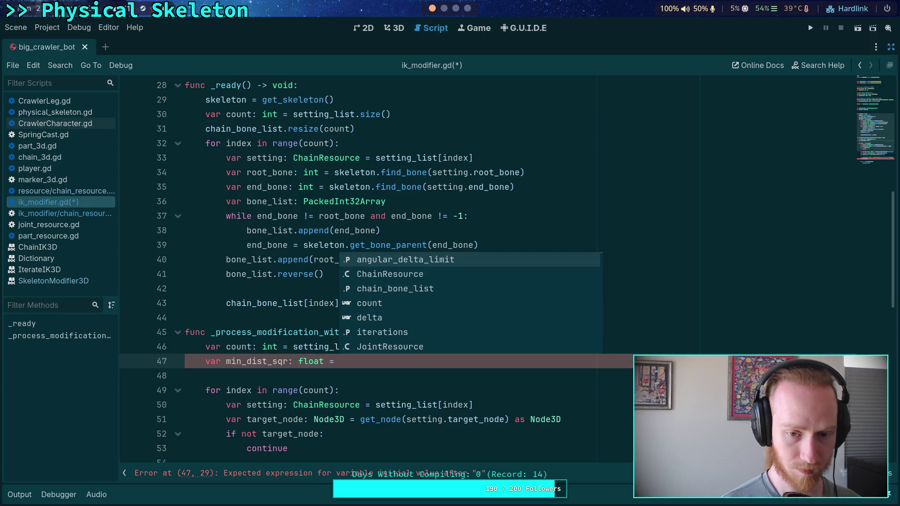
type("dist")
key("Down")
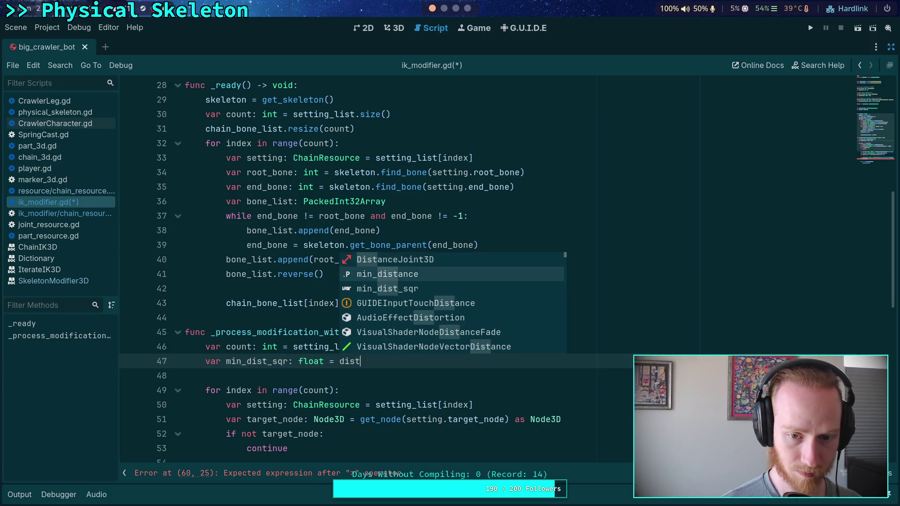
key("Return")
type("* min")
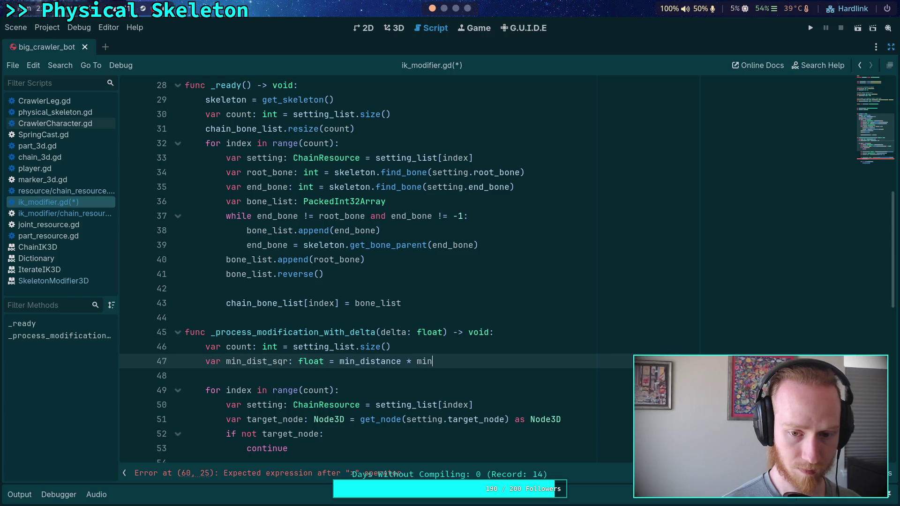
key("Return")
Step: Finish the check as 'if distance_sqr <= min_dist_sqr: continue'
scroll(448, 337, "down", 5)
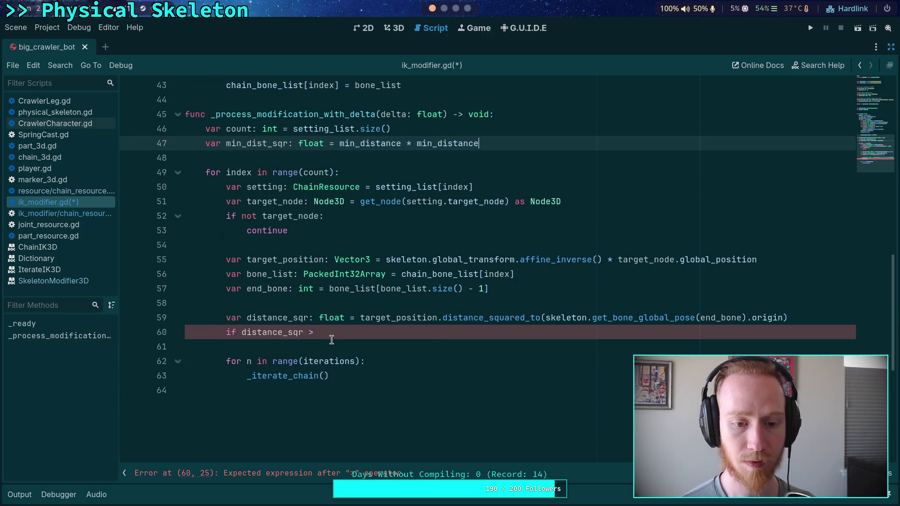
left_click(361, 334)
key("BackSpace")
key("BackSpace")
key("BackSpace")
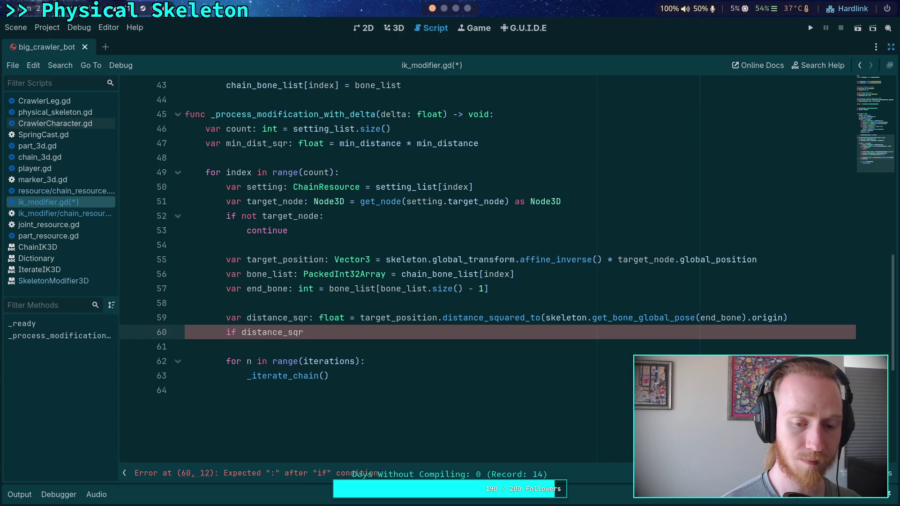
type("<= min")
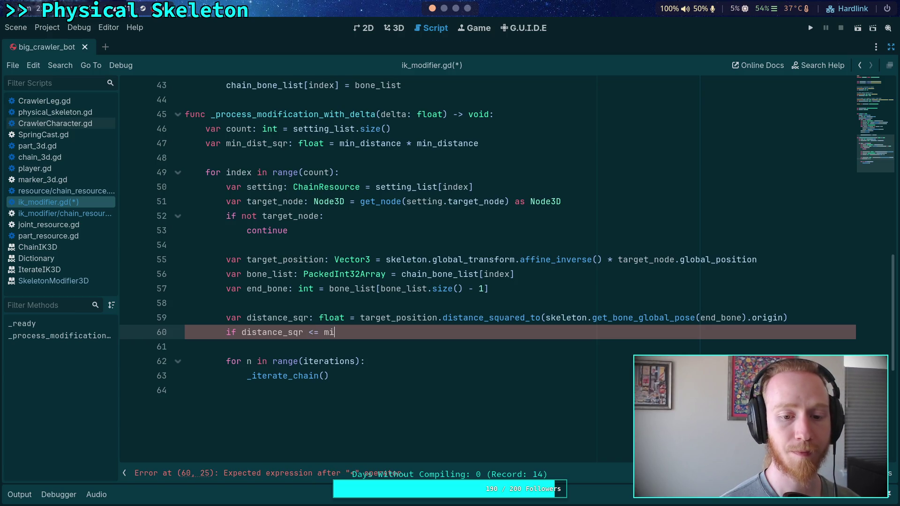
key("Down")
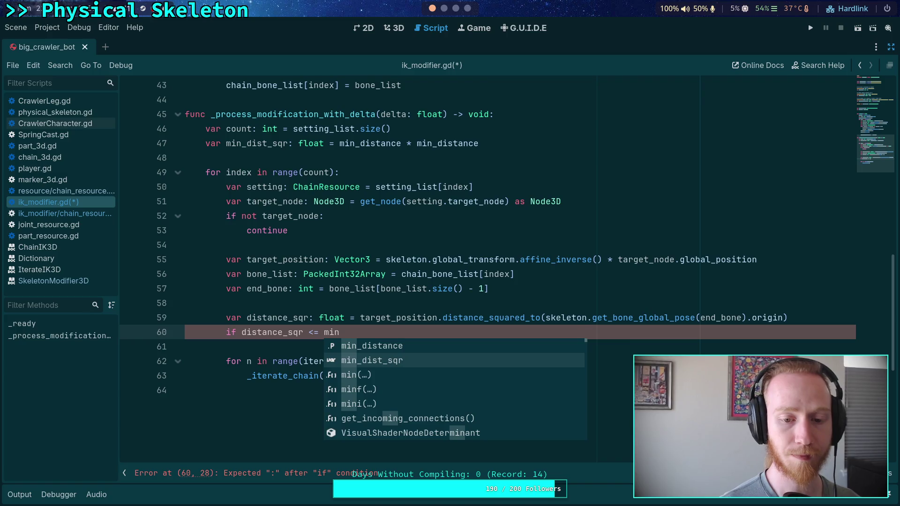
type("_")
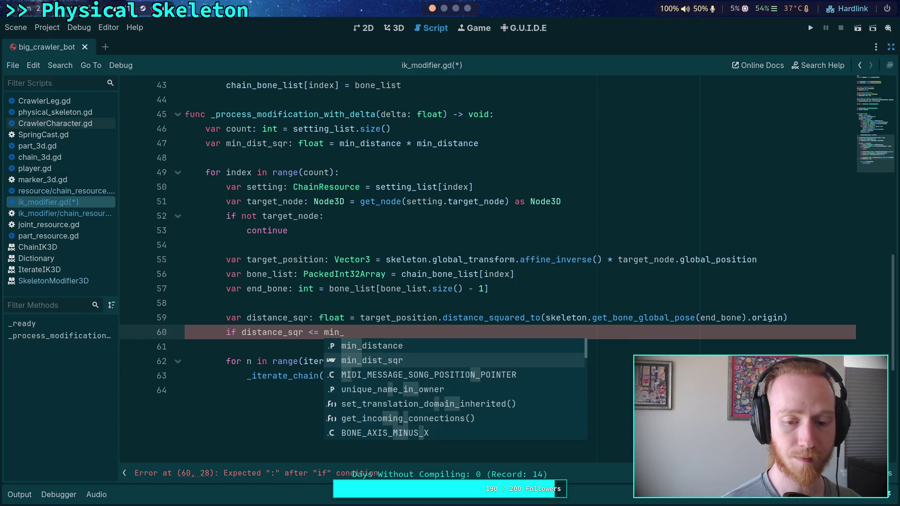
key("Return")
type(":")
key("Return")
type("continue")
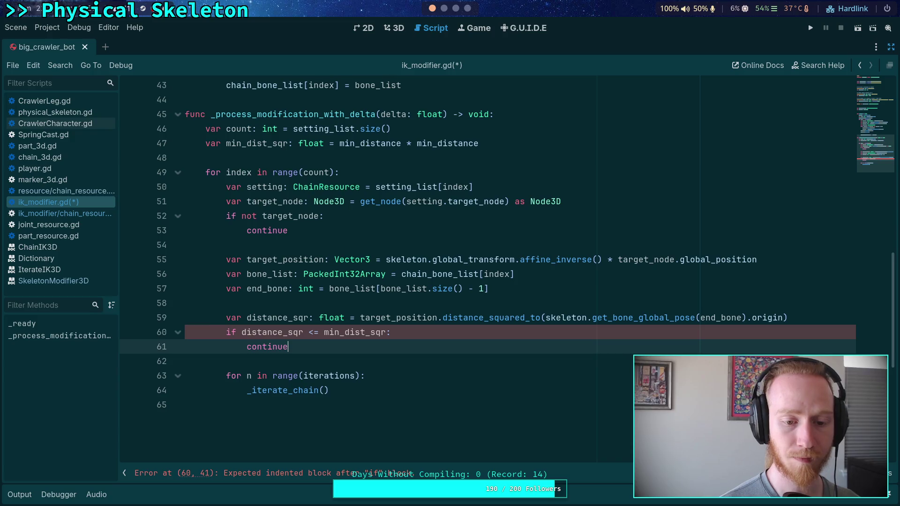
left_click(406, 385)
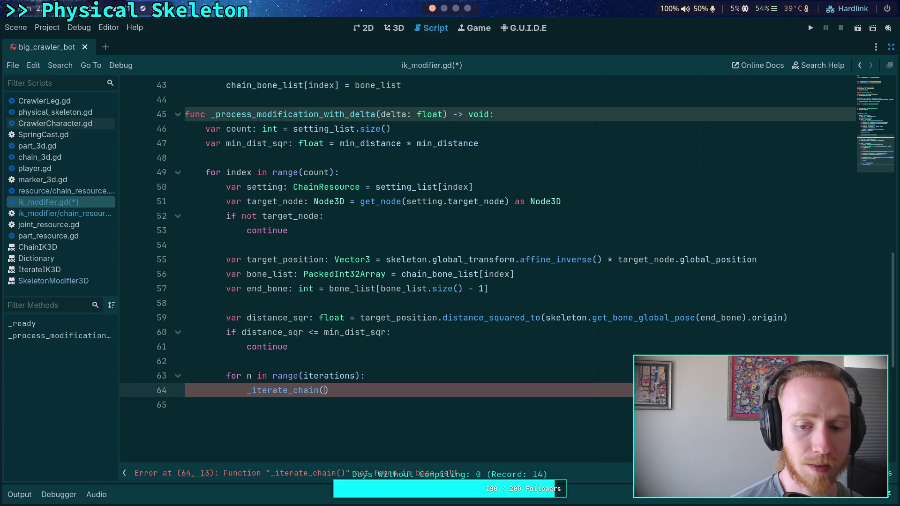
left_click(390, 356)
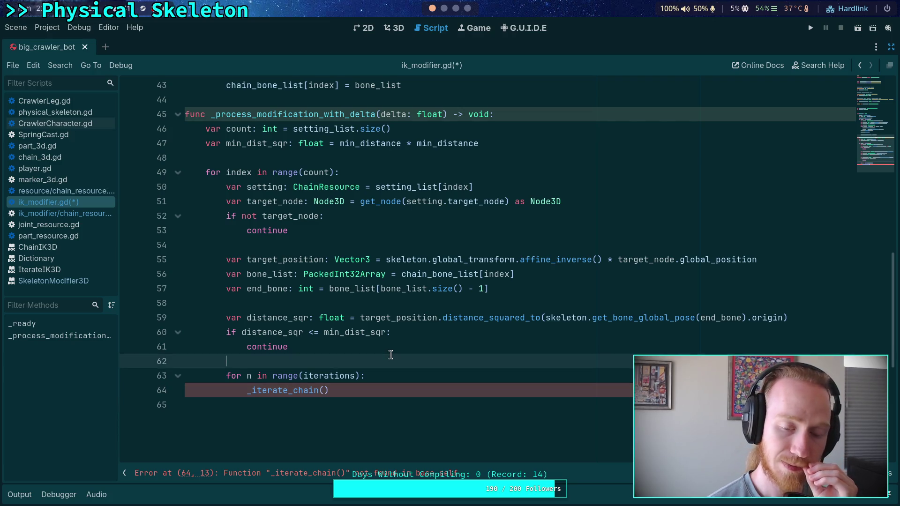
Step: Declare var cached_rotation_list: PackedVector4Array above the iteration loop
key("Return")
key("Return")
key("Up")
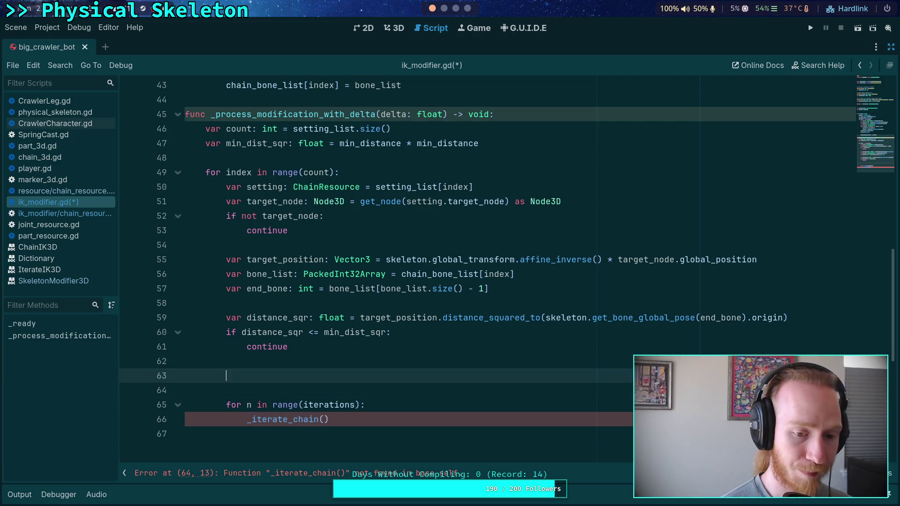
type("var ")
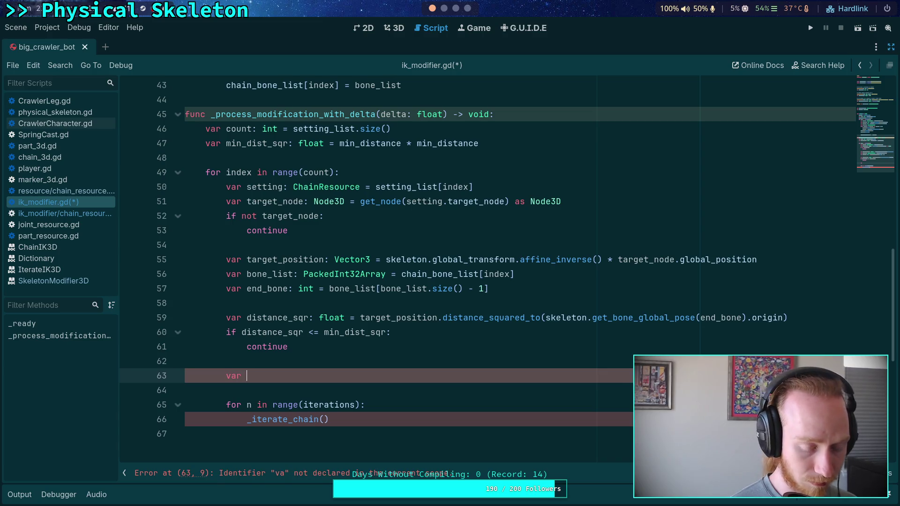
type("cached_bone")
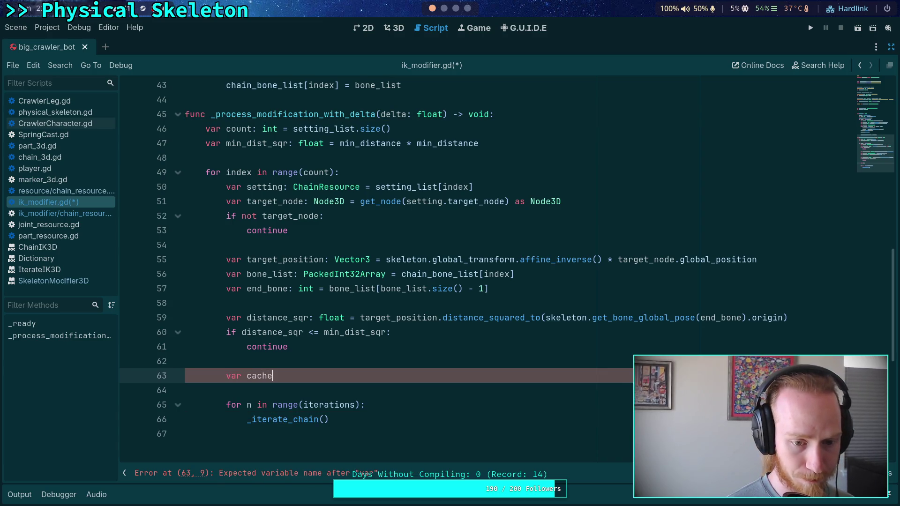
type("_")
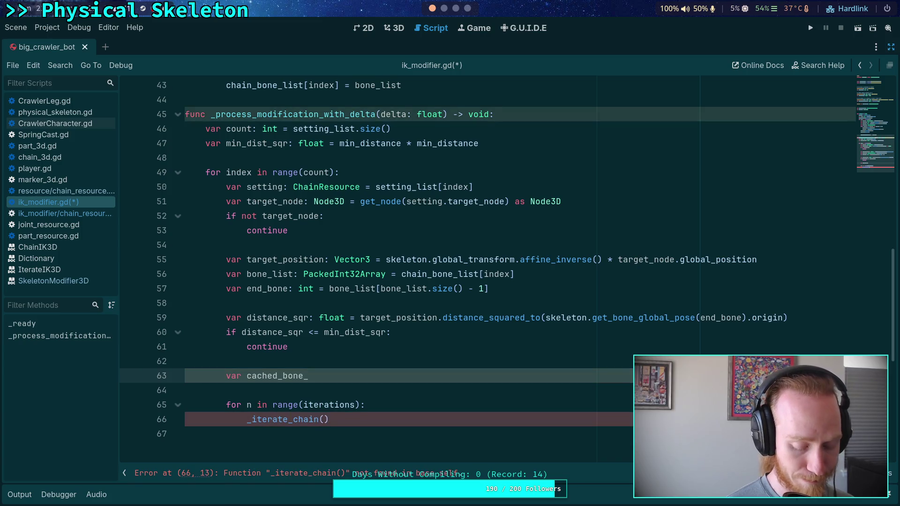
type("rotation")
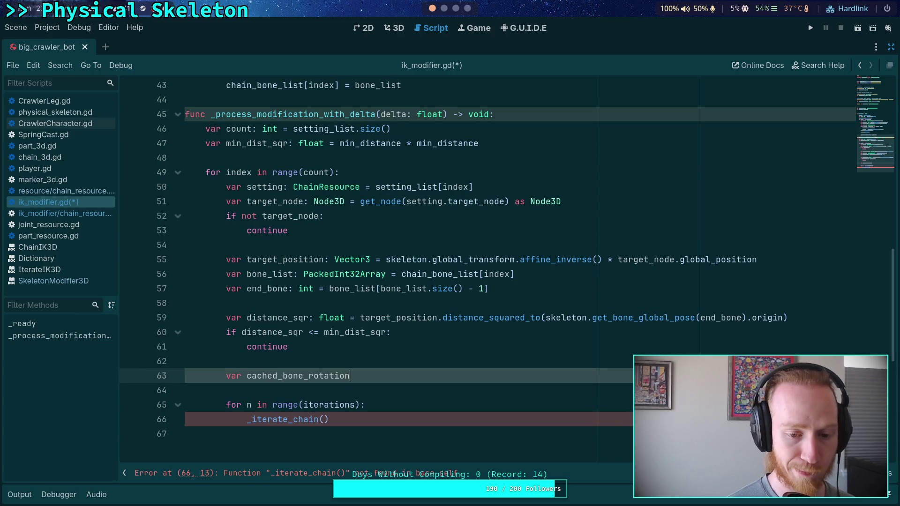
key("BackSpace")
key("BackSpace")
key("BackSpace")
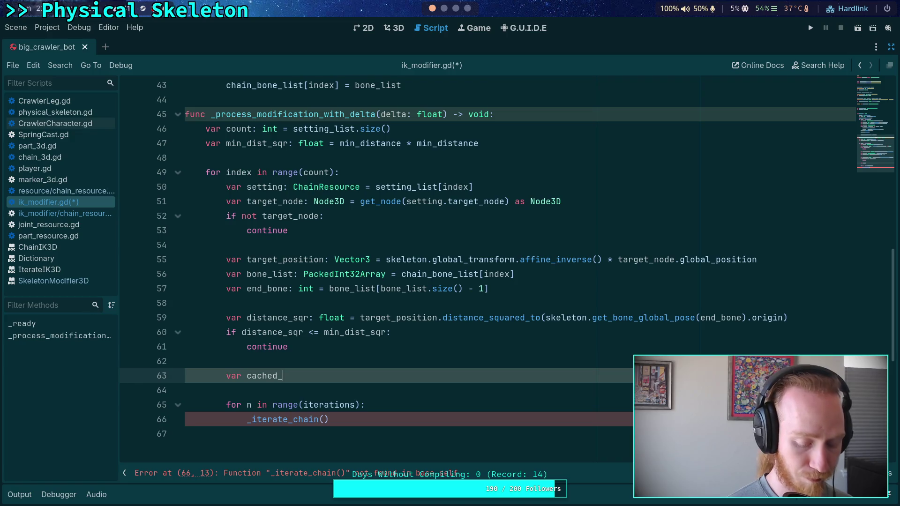
type("rota")
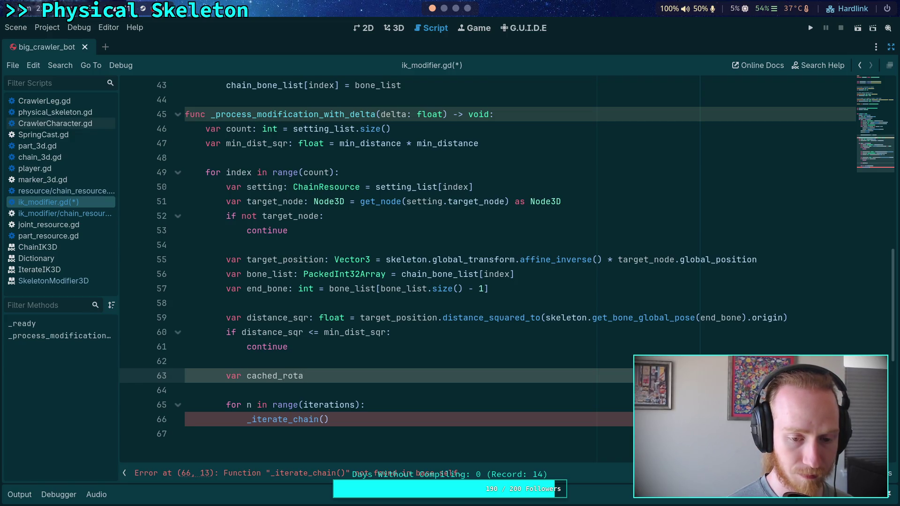
type("tion_list:")
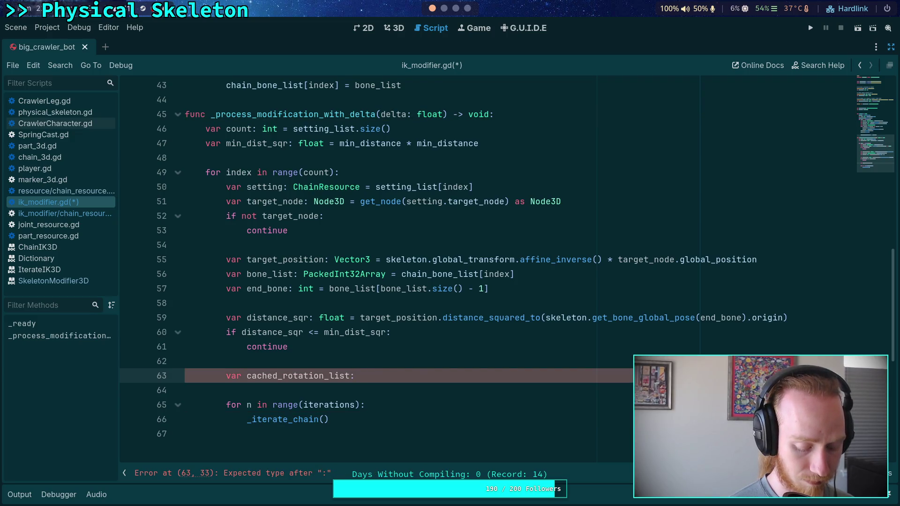
type(" PackedV")
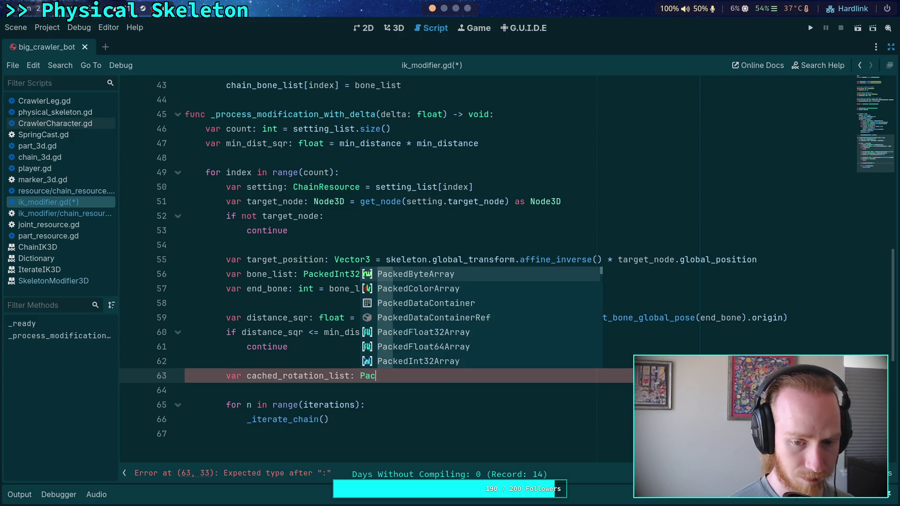
key("Down")
key("Down")
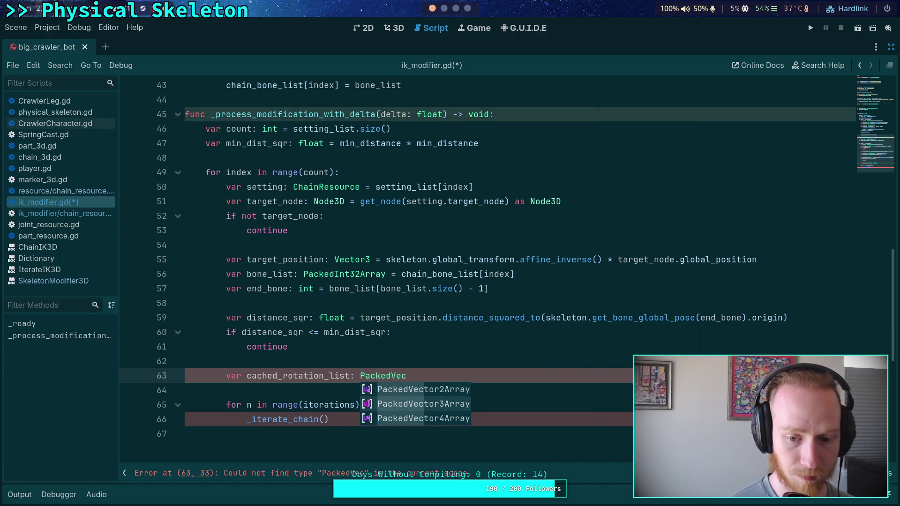
key("Return")
key("Return")
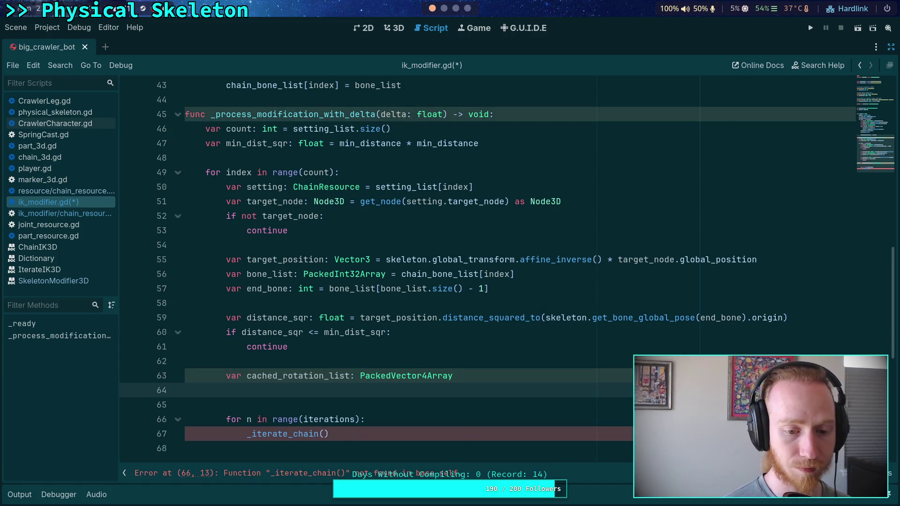
Step: Add a for bone_idx in bone_list: loop that calls cached_rotation_list.append(Vector4())
type("for")
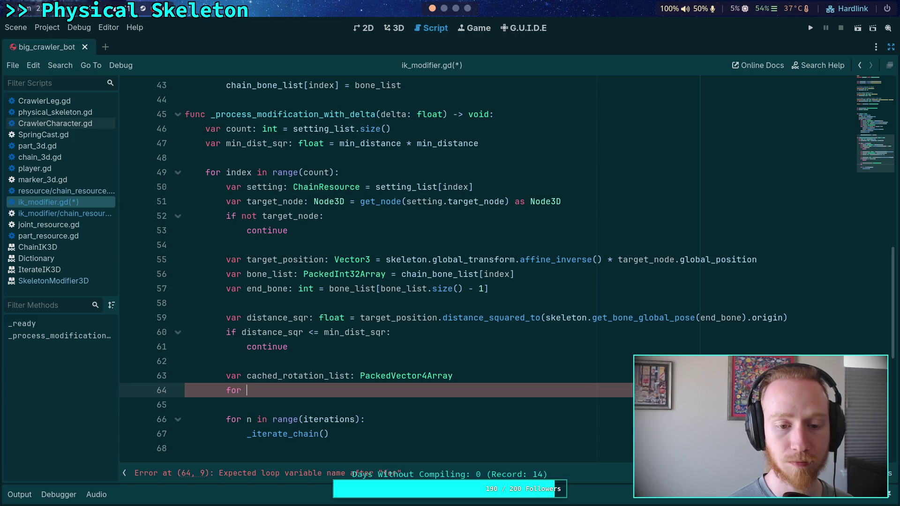
type("bone_idx in")
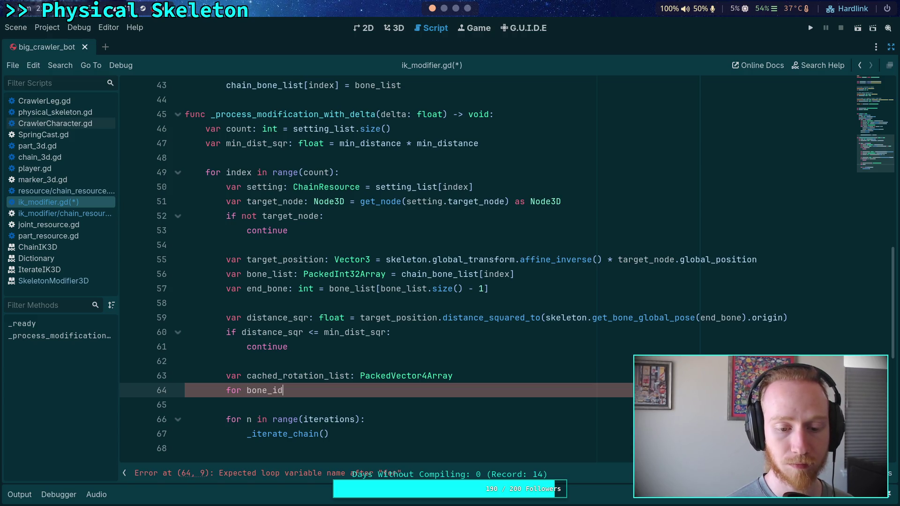
type(" bon")
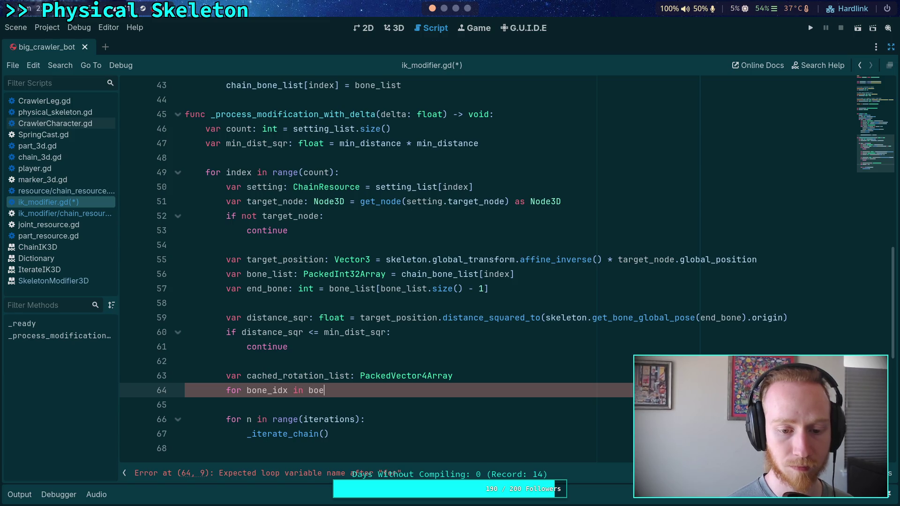
key("Return")
type(":")
key("Return")
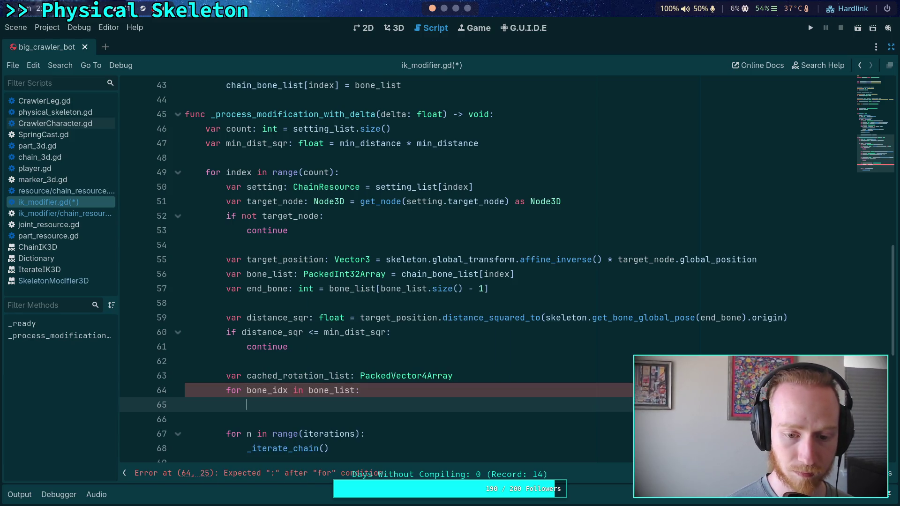
scroll(407, 355, "down", 1)
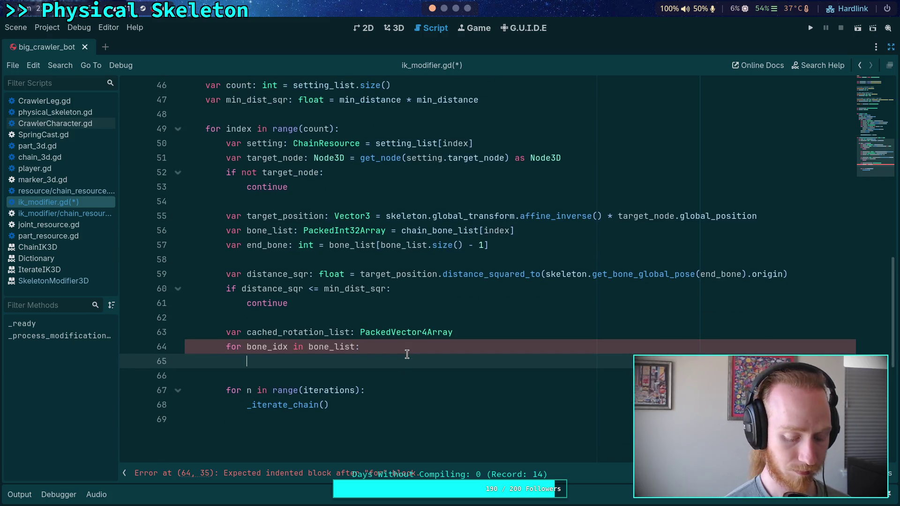
type("cac")
key("Return")
type(".")
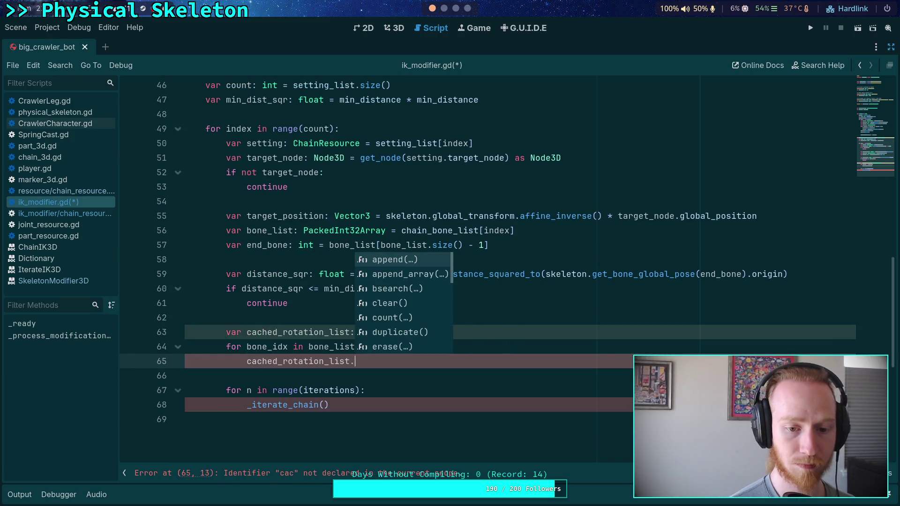
type("a")
key("Return")
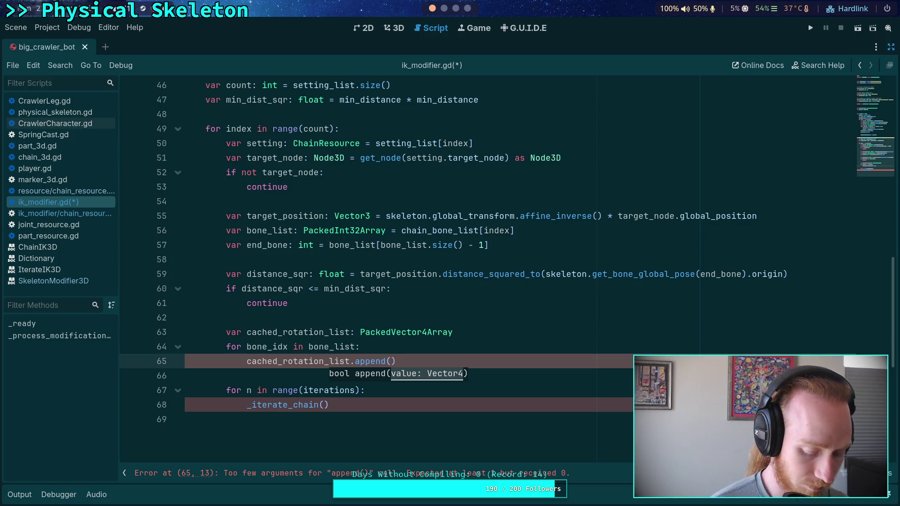
type("Vec")
key("Down")
key("Down")
key("Down")
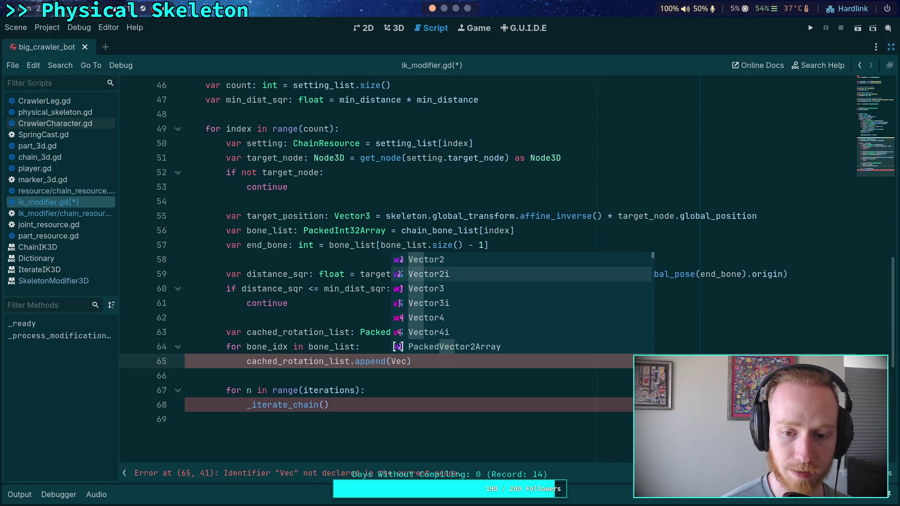
key("Return")
type("(")
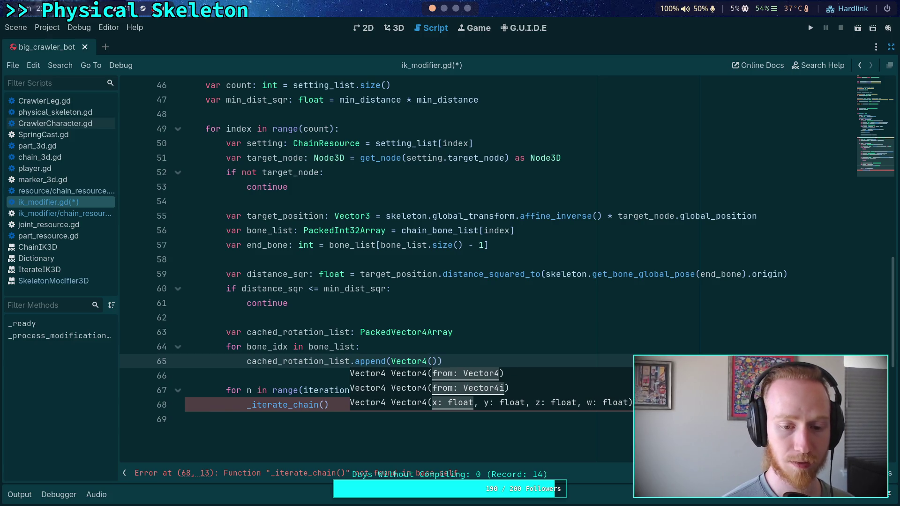
Step: Start a bone_rotation: Quaternion = skeleton.get_bone_pose line above the append call
key("Up")
key("Return")
type("var ")
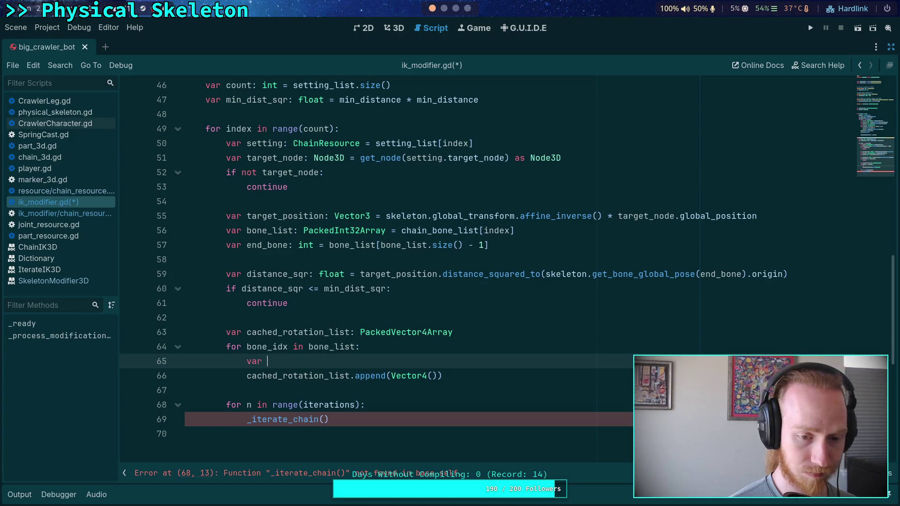
type("bone_rotation: ")
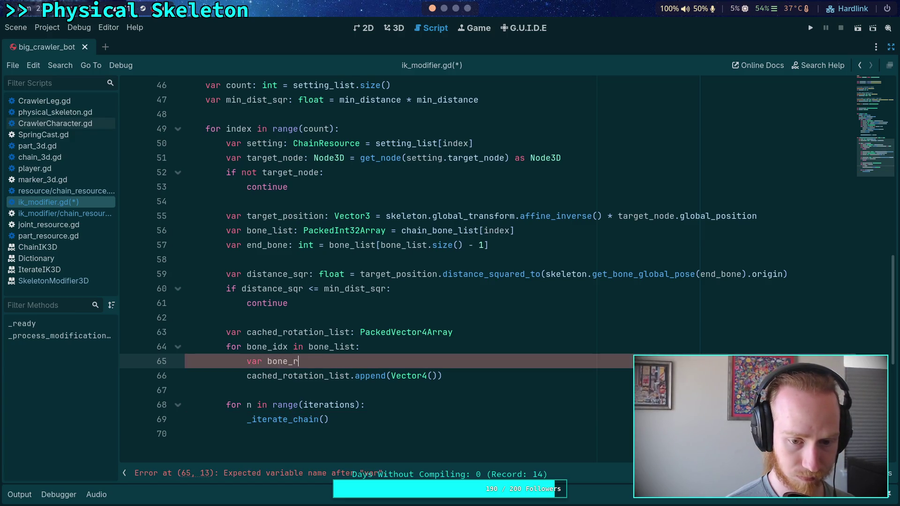
type("Quaternion =")
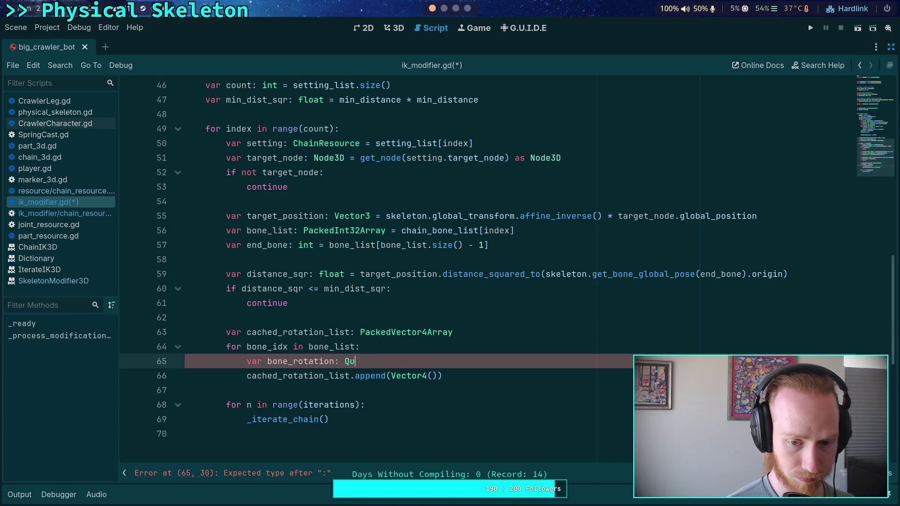
type(" skeleton")
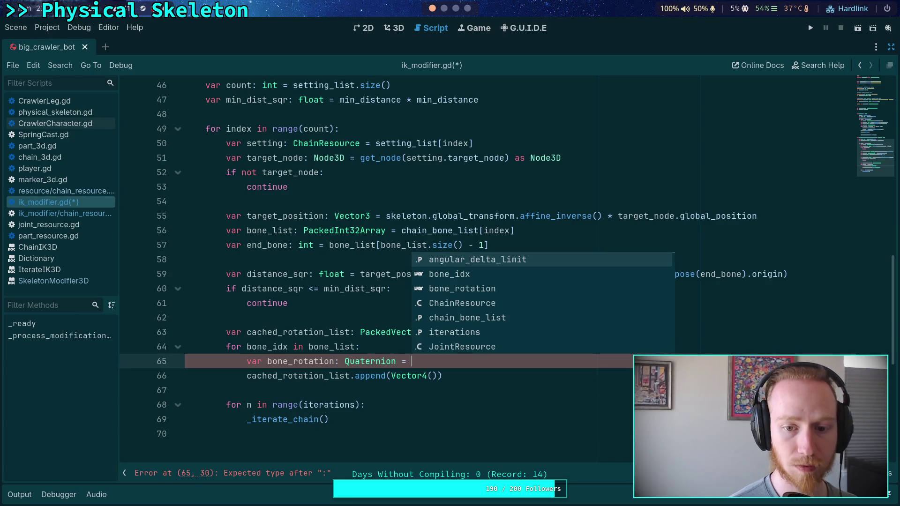
type(".get_bone_")
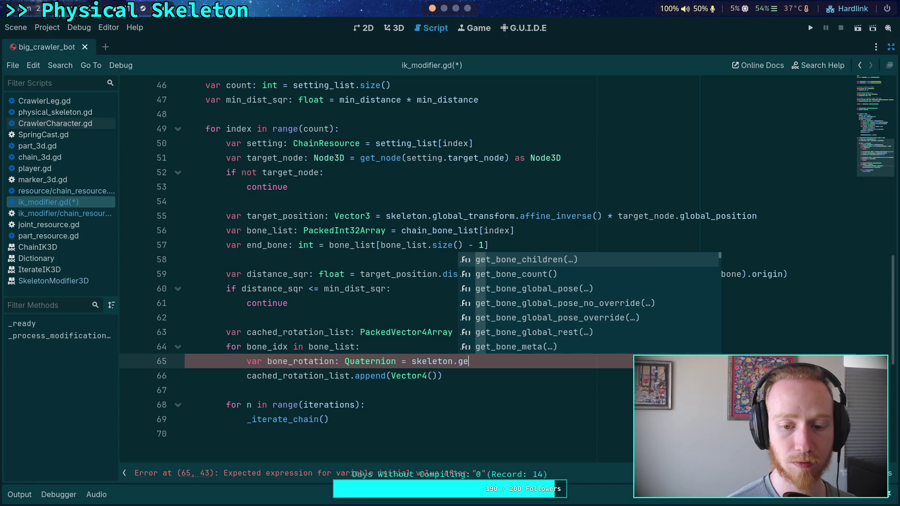
type("pose")
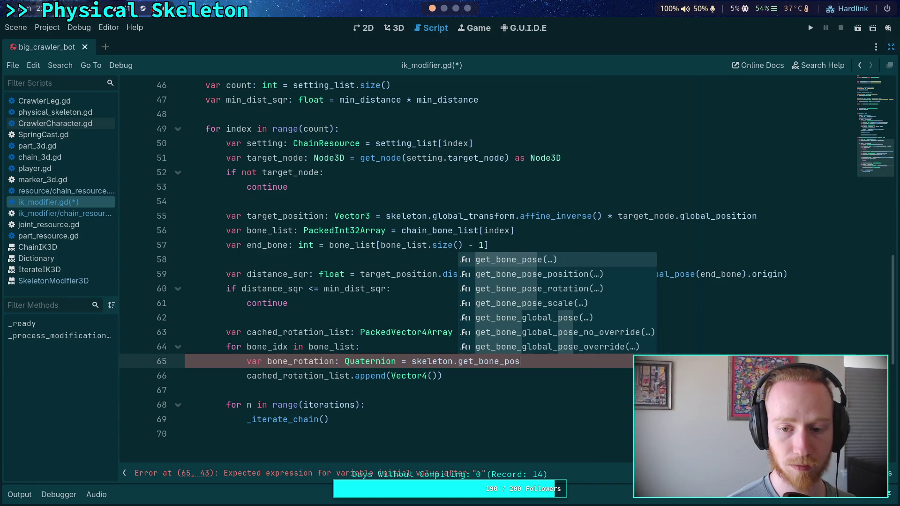
Step: Complete bone_rotation as skeleton.get_bone_pose_rotation(bone_idx)
key("Down")
key("Down")
key("Return")
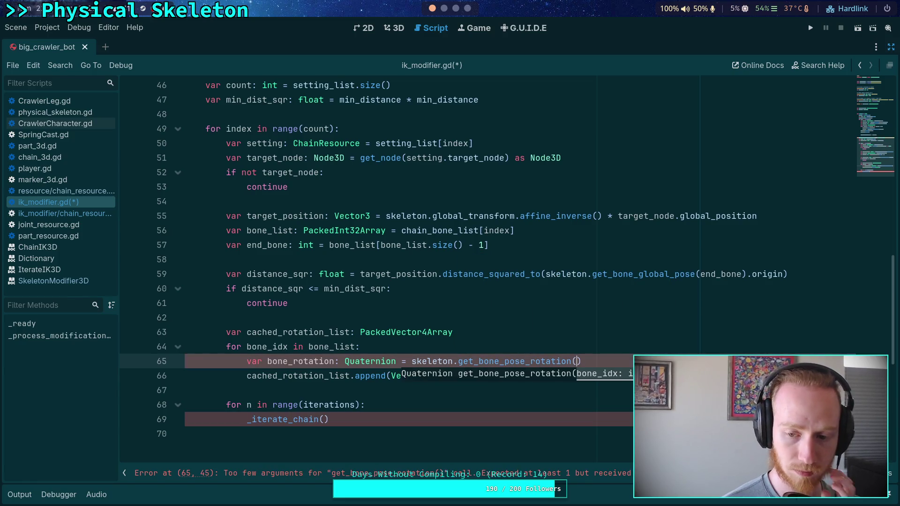
type("bone_idx")
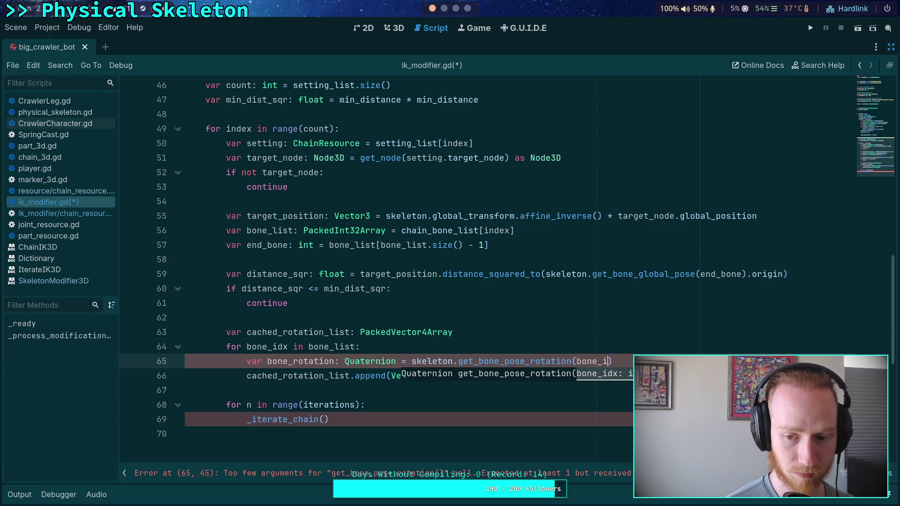
Step: Fill the Vector4 with bone_rotation.x, bone_rotation.y, bone_rotation.z and bone_rotation.w
key("Down")
key("Left")
key("Left")
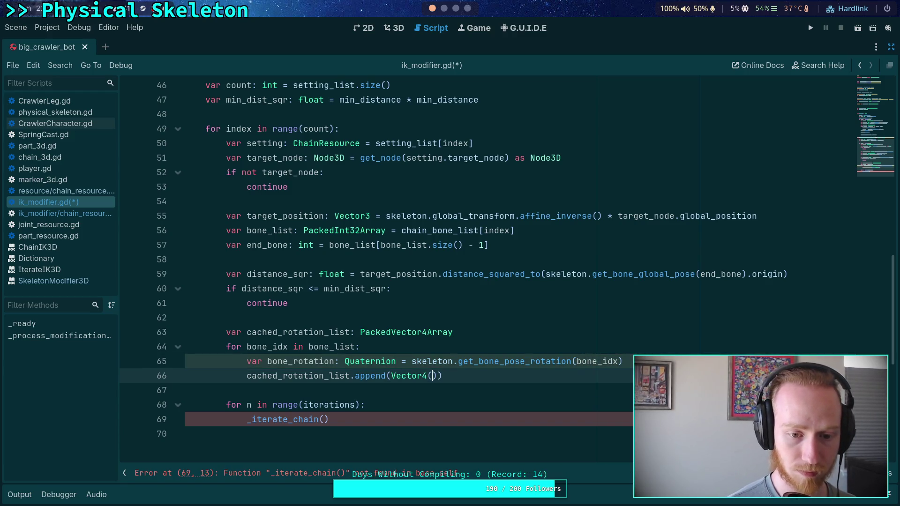
type("bo")
key("Down")
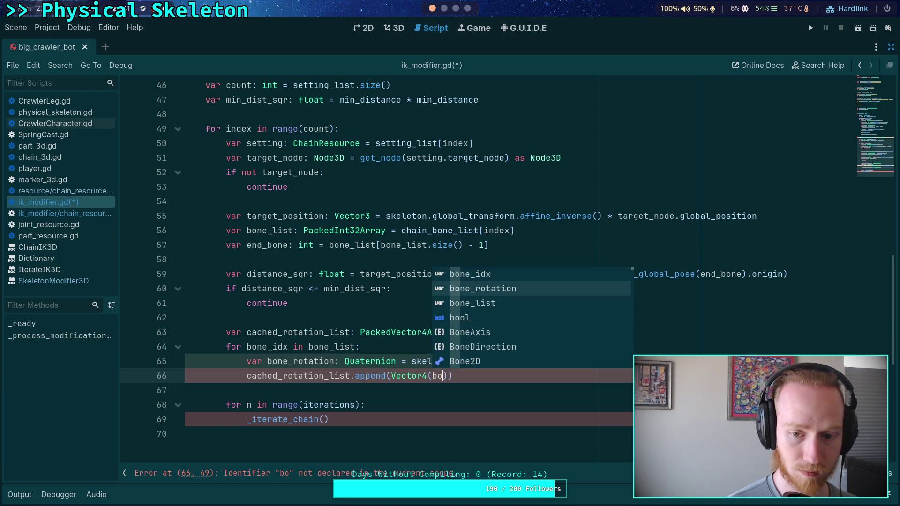
key("Escape")
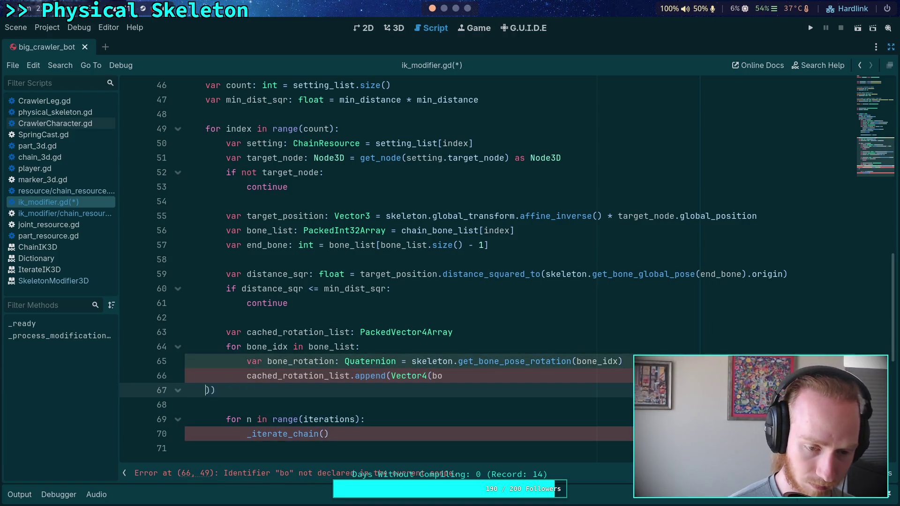
type("n")
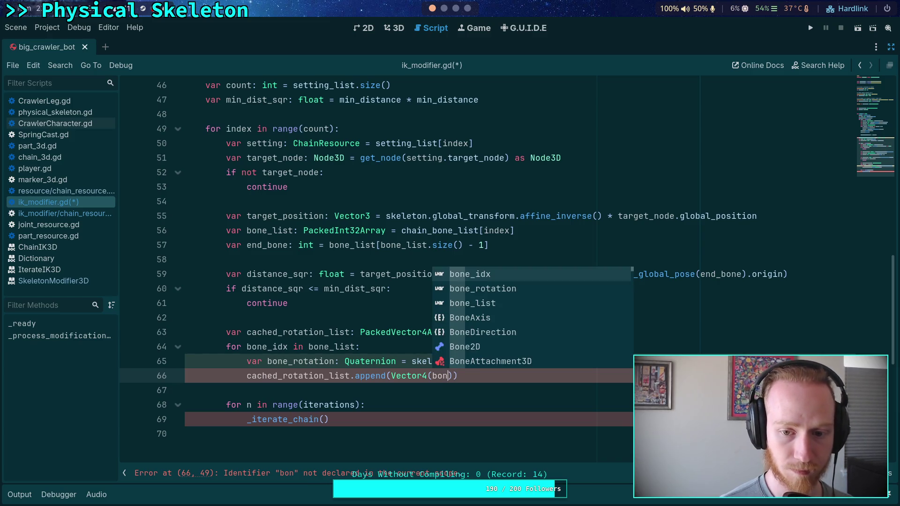
key("Down")
key("Return")
type(".x, ")
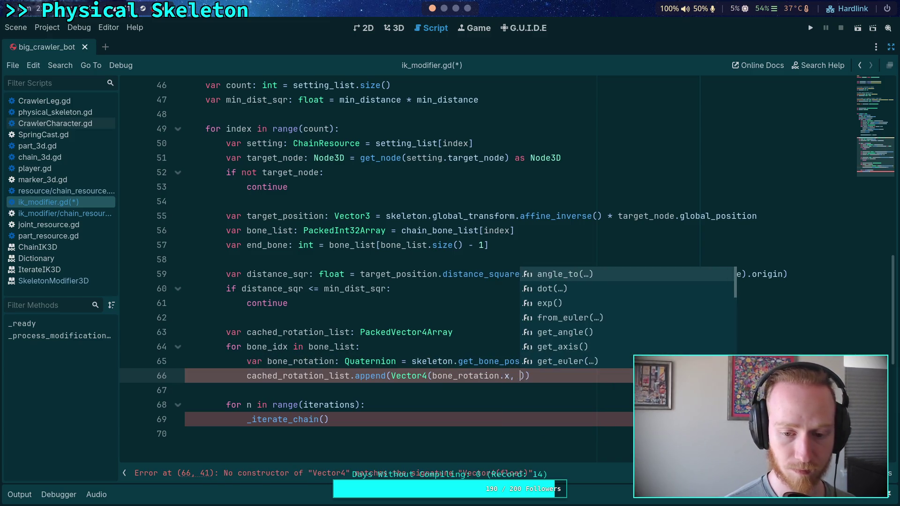
type("bone_ro")
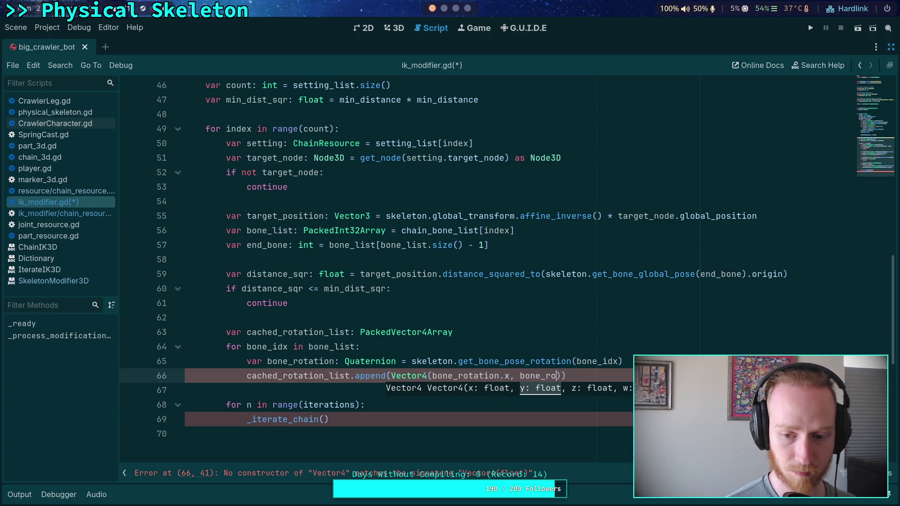
key("Return")
type(".ve")
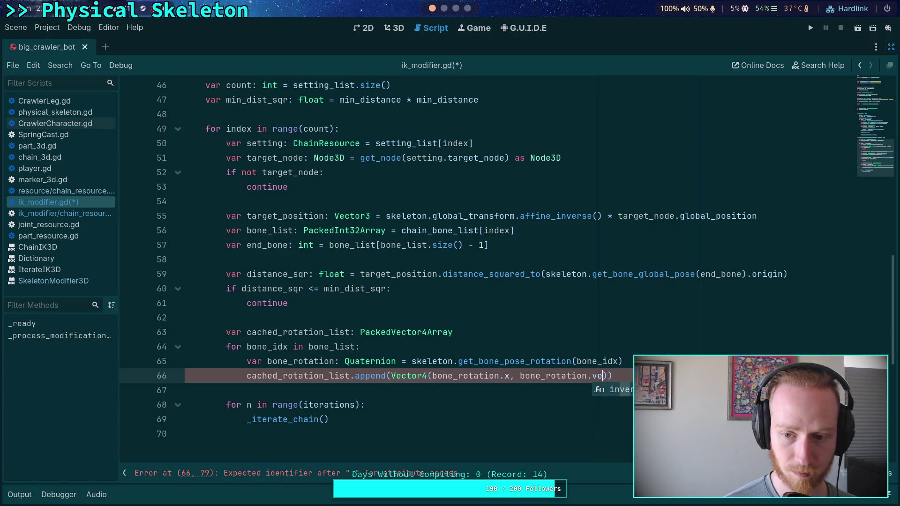
key("BackSpace")
key("BackSpace")
type("y")
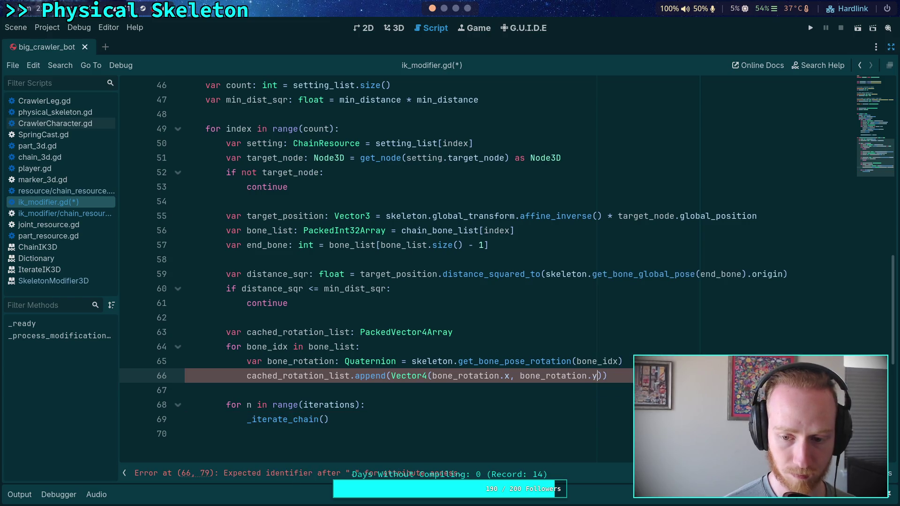
type(", bone_")
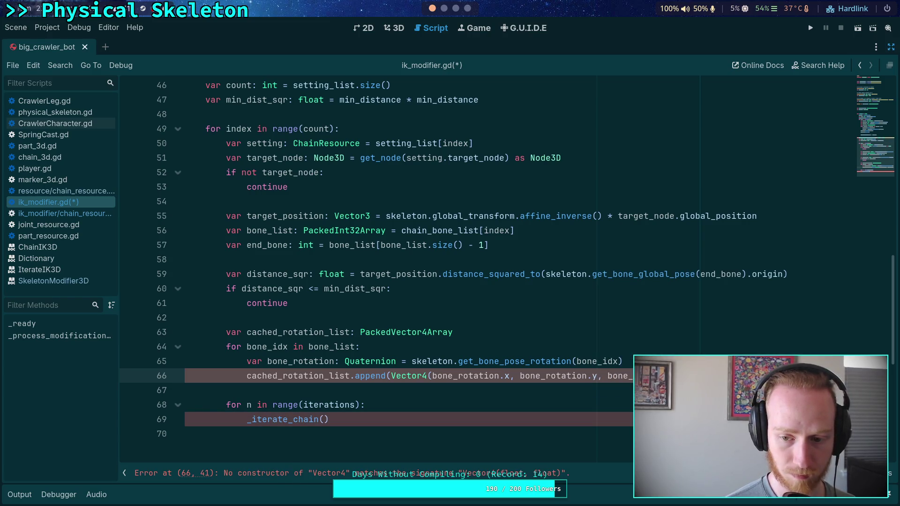
type("rotation.z")
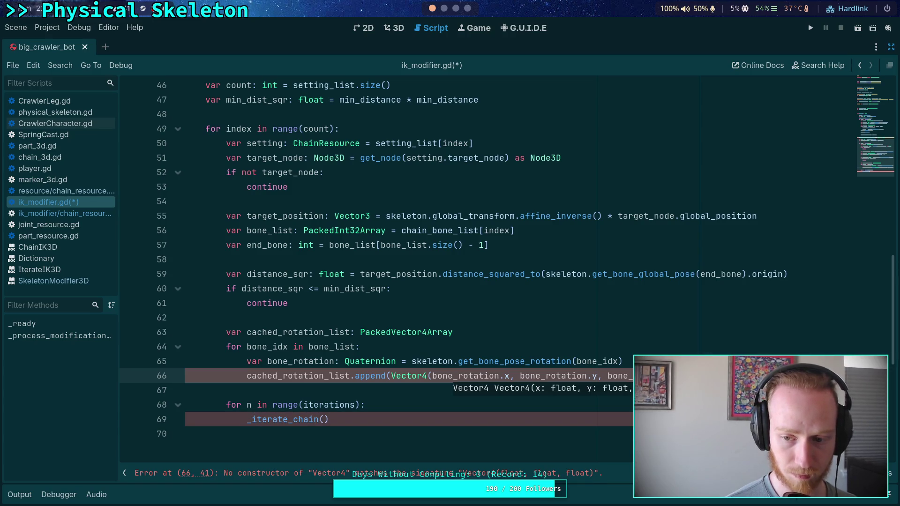
type(", bone_")
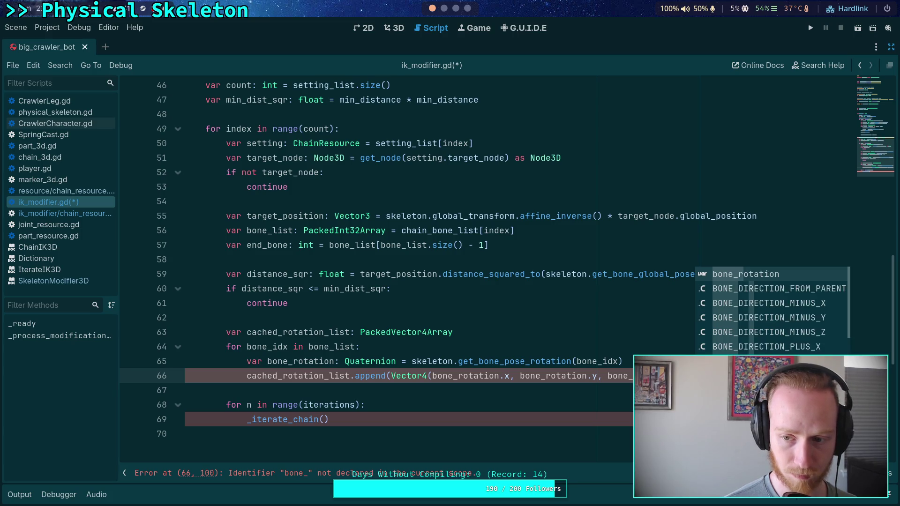
key("Return")
type(".w")
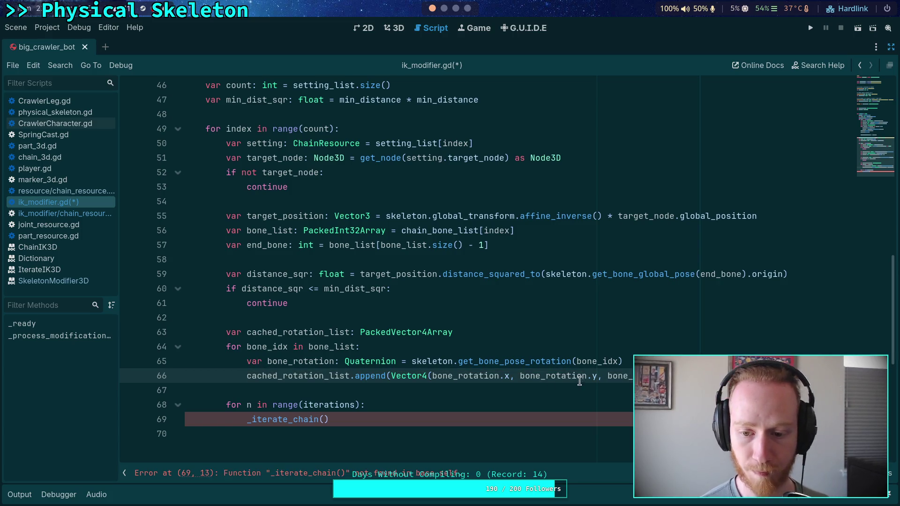
Step: Duplicate the append line, strip the Vector4 wrapper from the copy, then delete that trial line
key("ctrl+shift+d")
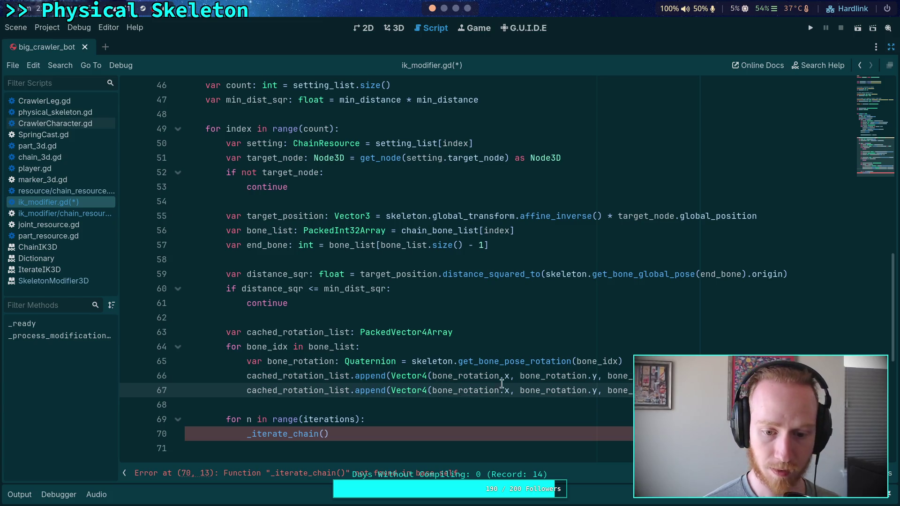
left_click_drag(391, 391, 631, 391)
key("BackSpace")
type(")")
left_click(590, 408)
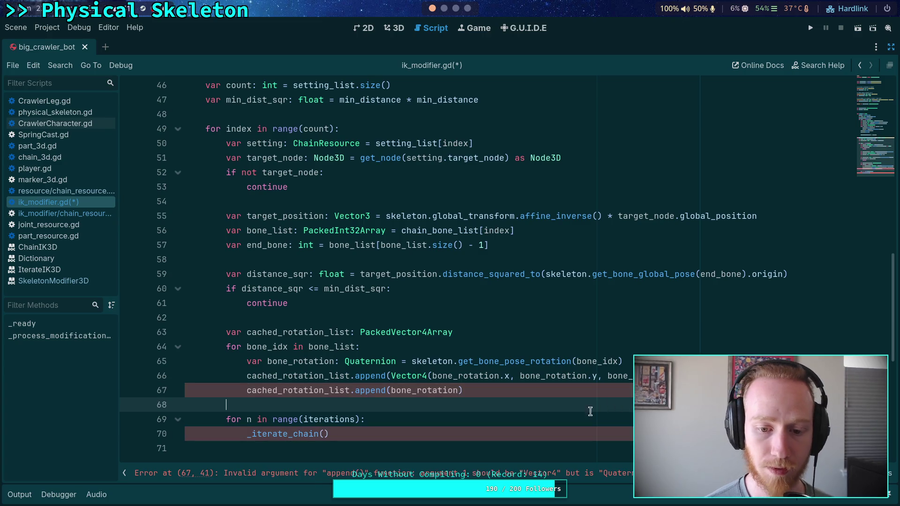
left_click_drag(463, 391, 231, 394)
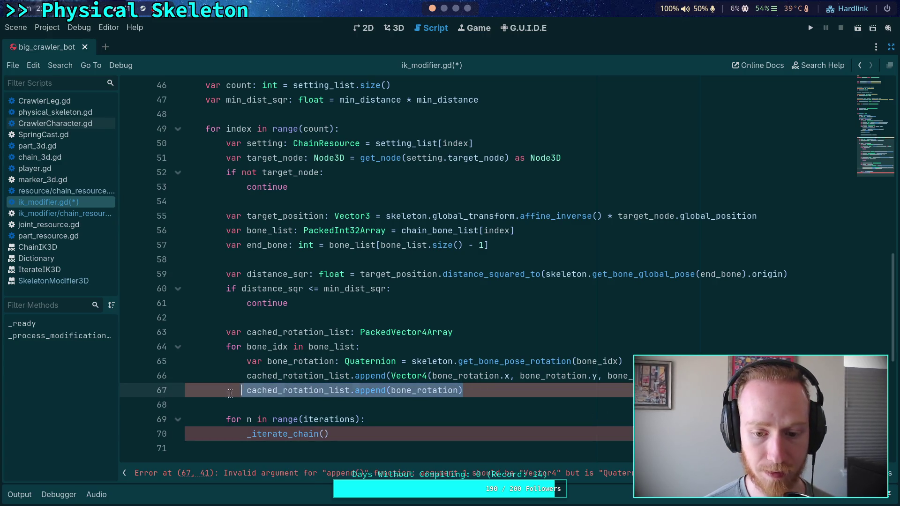
key("BackSpace")
key("BackSpace")
left_click(294, 401)
scroll(385, 404, "down", 1)
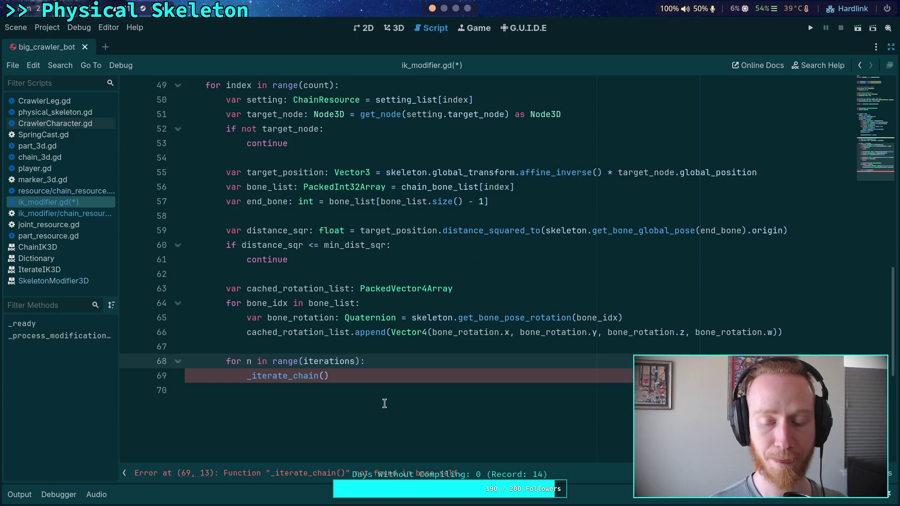
Step: Insert a blank line after the distance check, just above the cached_rotation_list declaration
left_click_drag(453, 289, 360, 288)
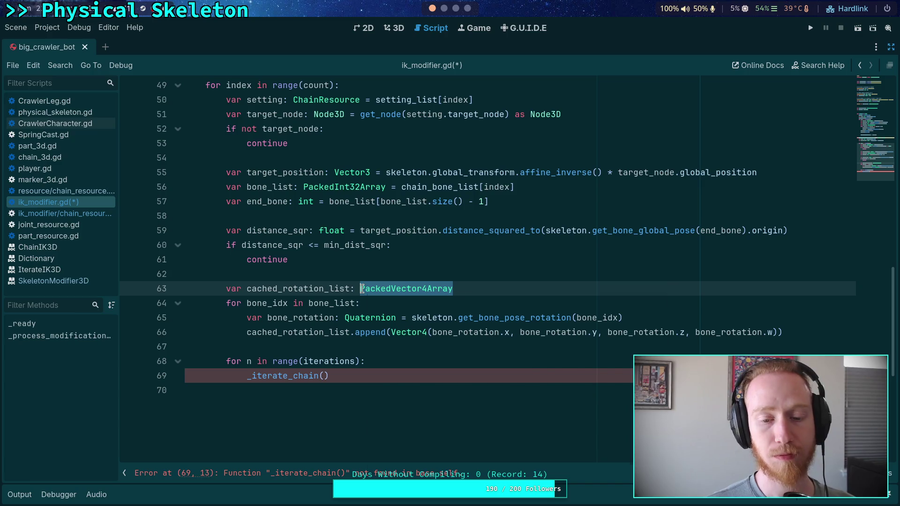
left_click(345, 348)
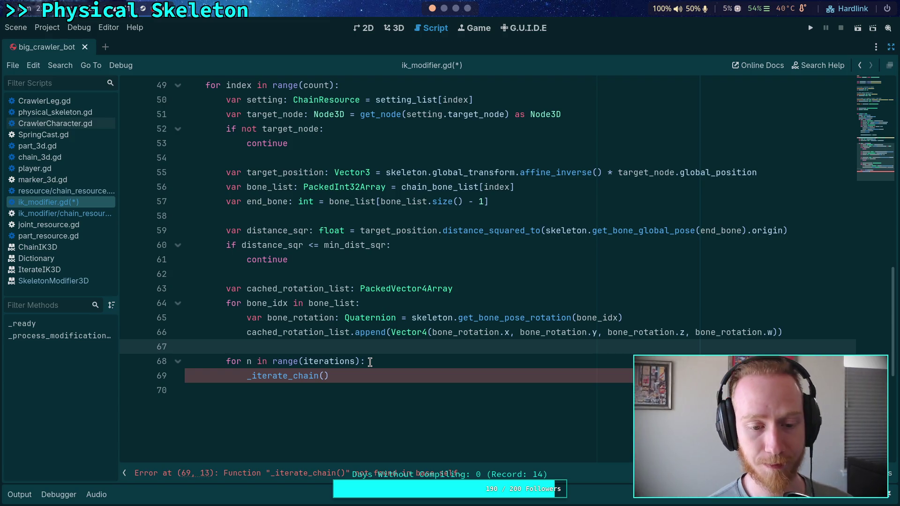
scroll(358, 374, "down", 1)
scroll(359, 374, "up", 1)
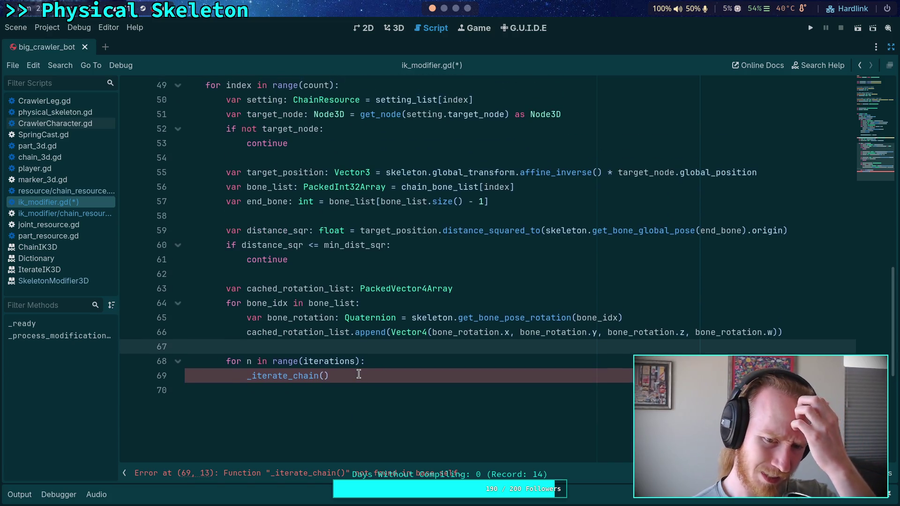
left_click(343, 376)
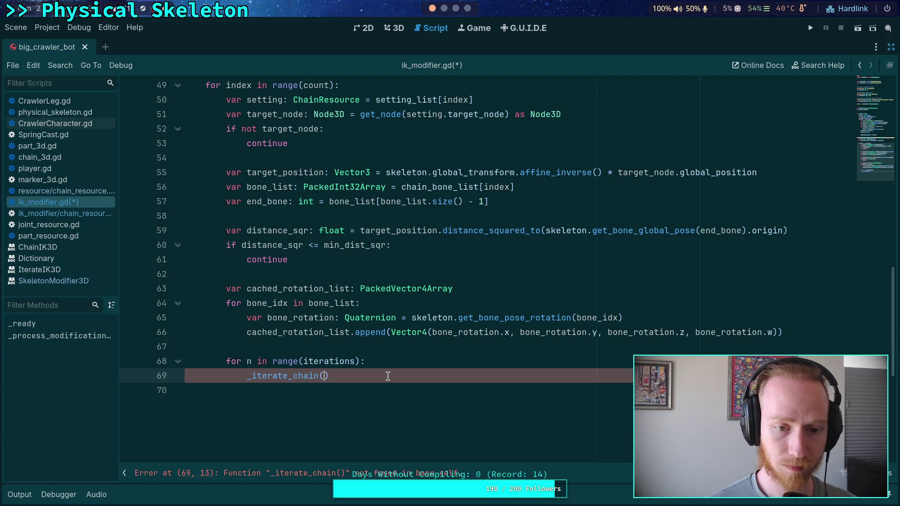
left_click(300, 279)
key("Return")
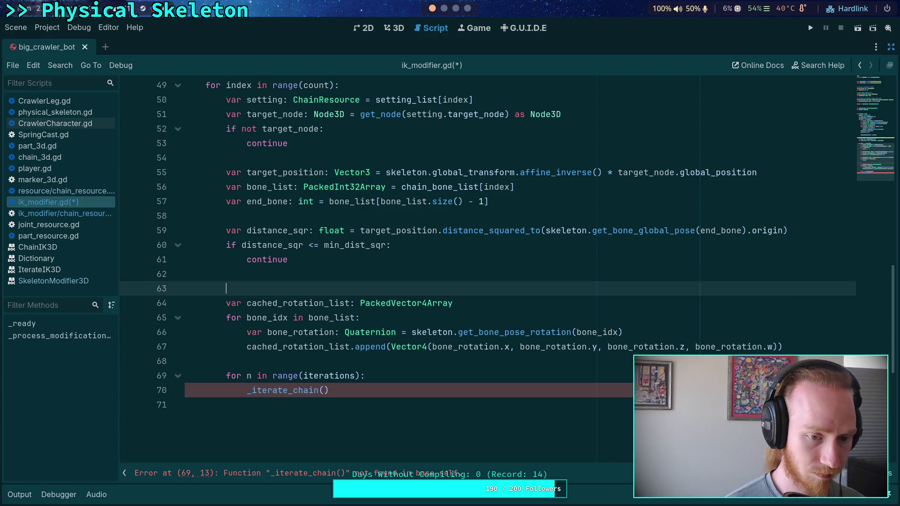
Step: Write the comment '# To limit rotation rate' above the rotation cache
type("# To limit ")
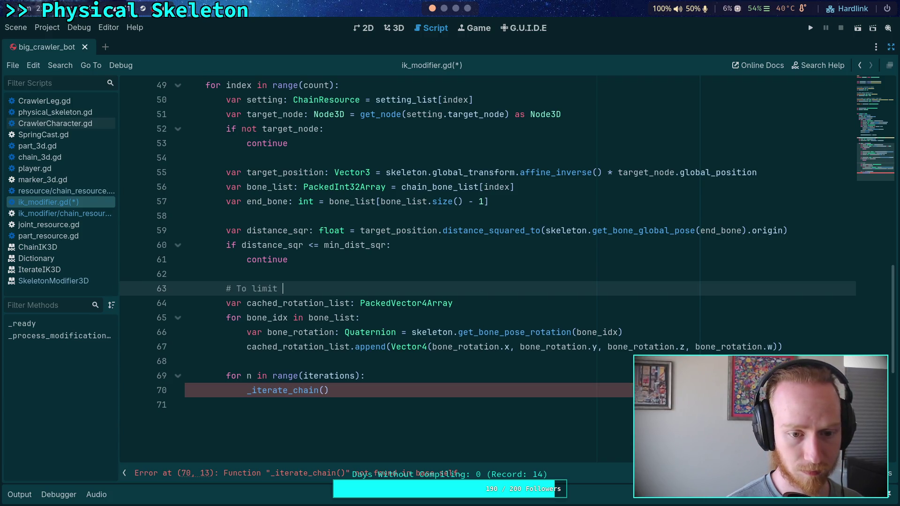
type("angle d")
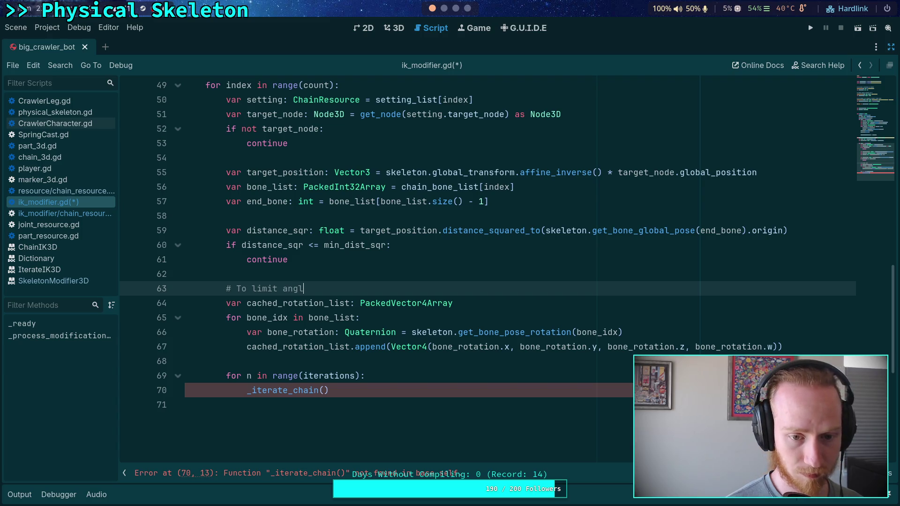
type("elta")
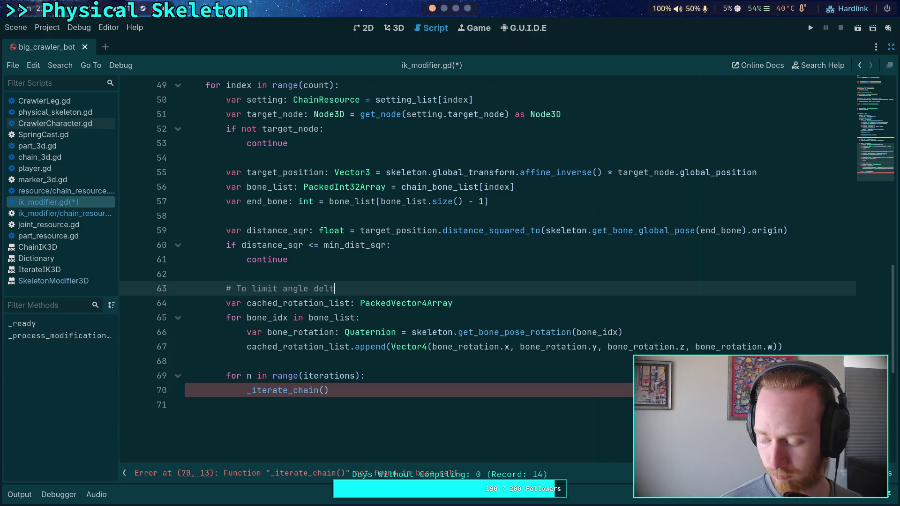
key("BackSpace")
key("BackSpace")
key("BackSpace")
type("delta")
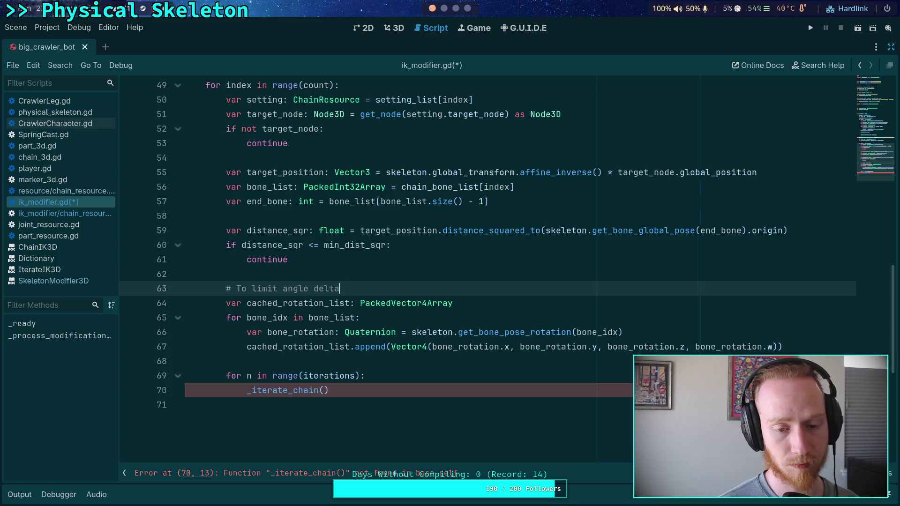
key("BackSpace")
key("BackSpace")
key("BackSpace")
type("rotatino")
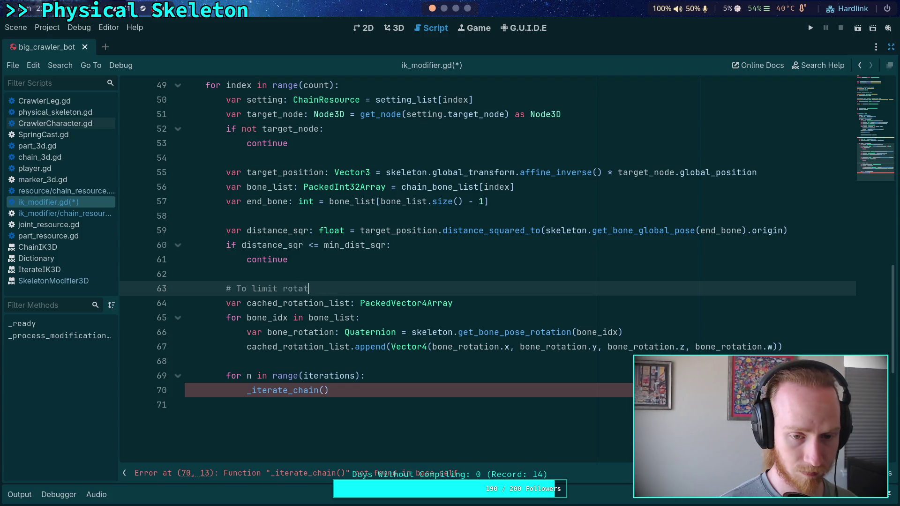
key("BackSpace")
key("BackSpace")
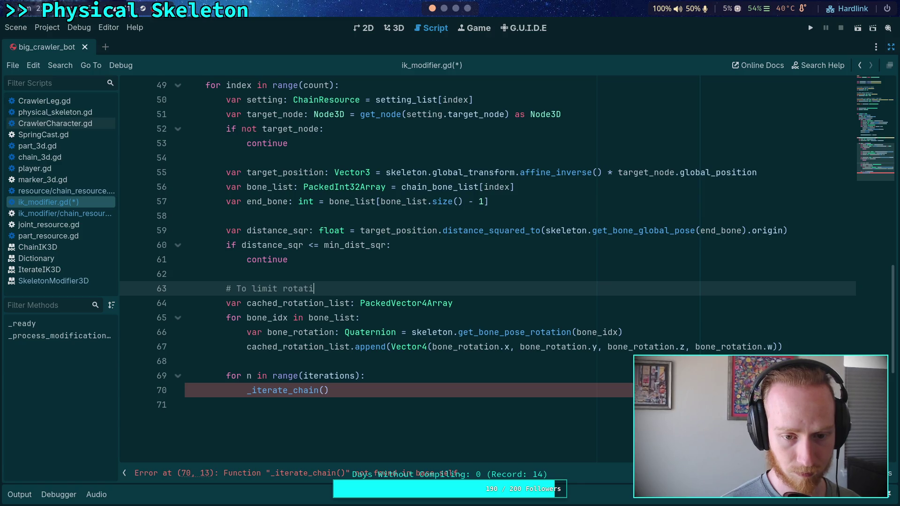
type("on rate")
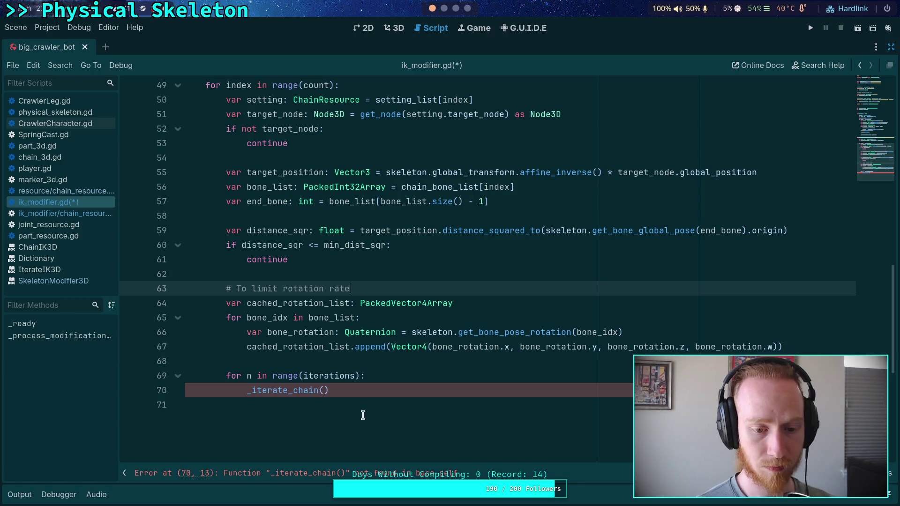
Step: Pass bone_list and target_position as the arguments of the _iterate_chain call
left_click(411, 394)
left_click(323, 390)
scroll(379, 369, "down", 1)
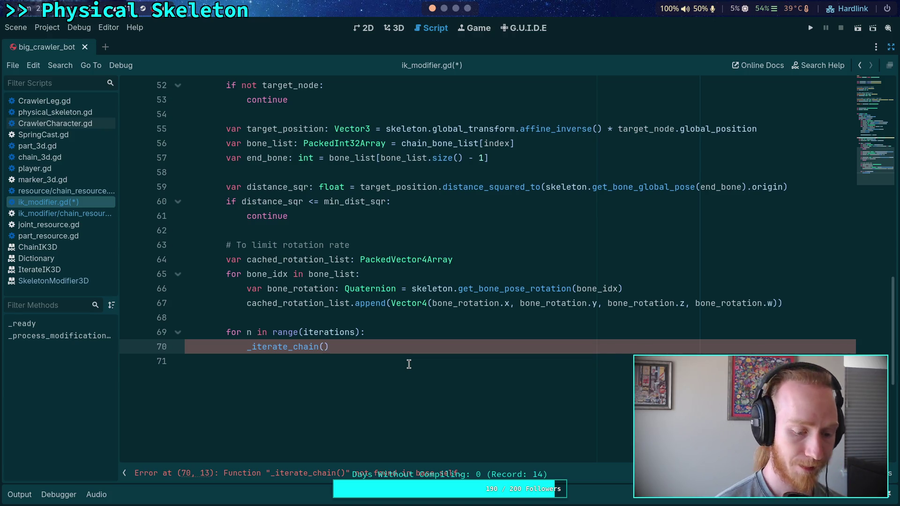
type("bone_list,")
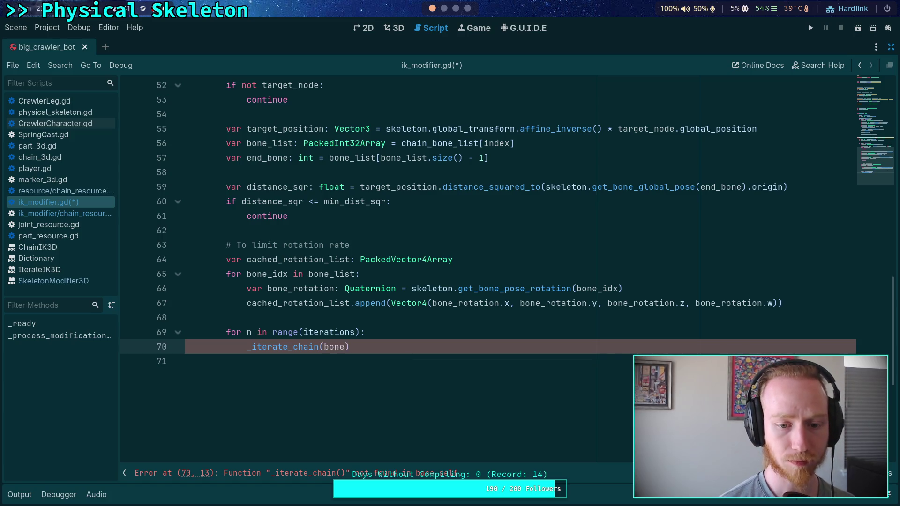
type(" target_pos")
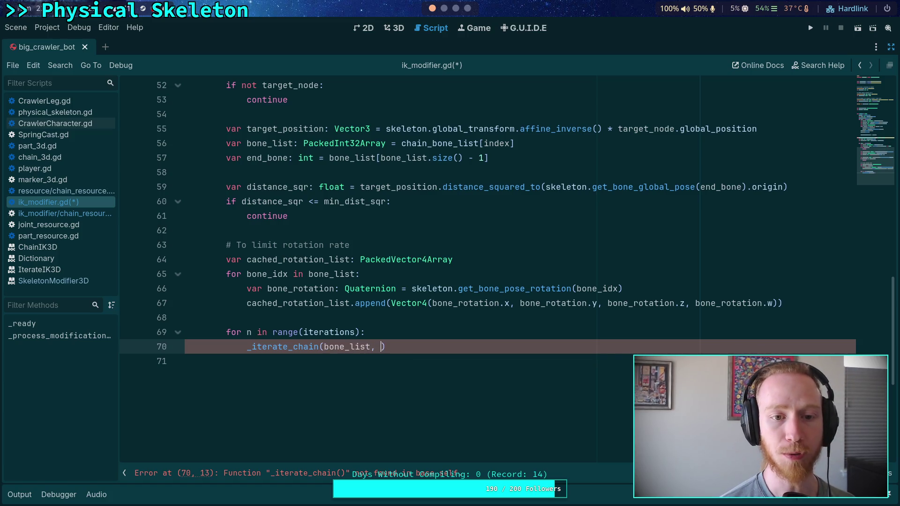
key("Return")
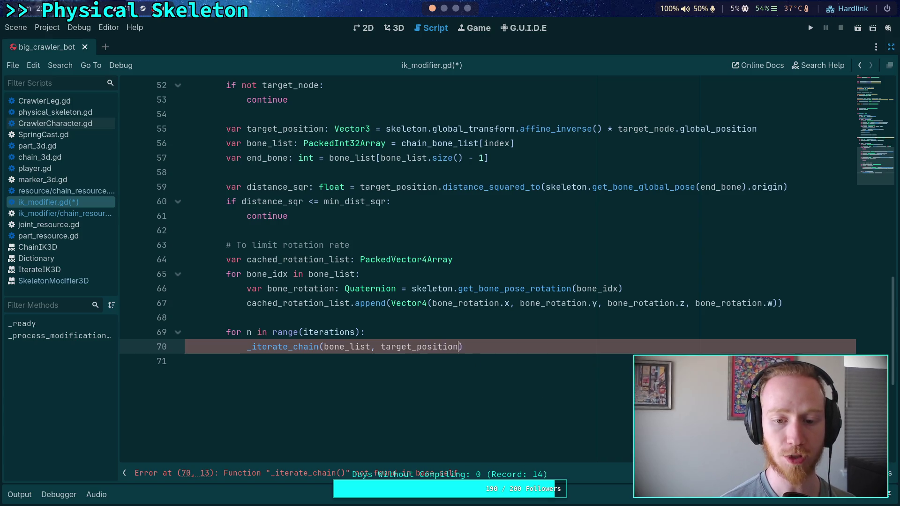
type(",")
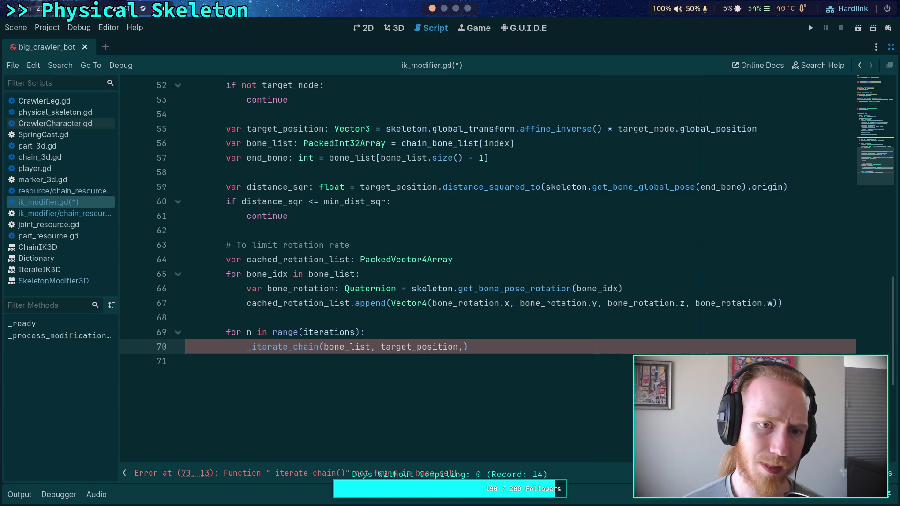
key("BackSpace")
scroll(415, 368, "up", 2)
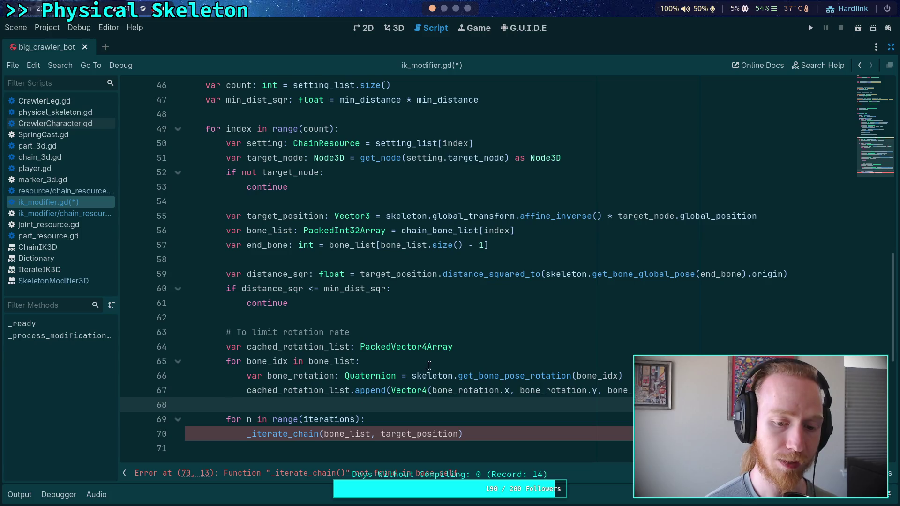
left_click(522, 435)
scroll(523, 427, "down", 2)
left_click(490, 409)
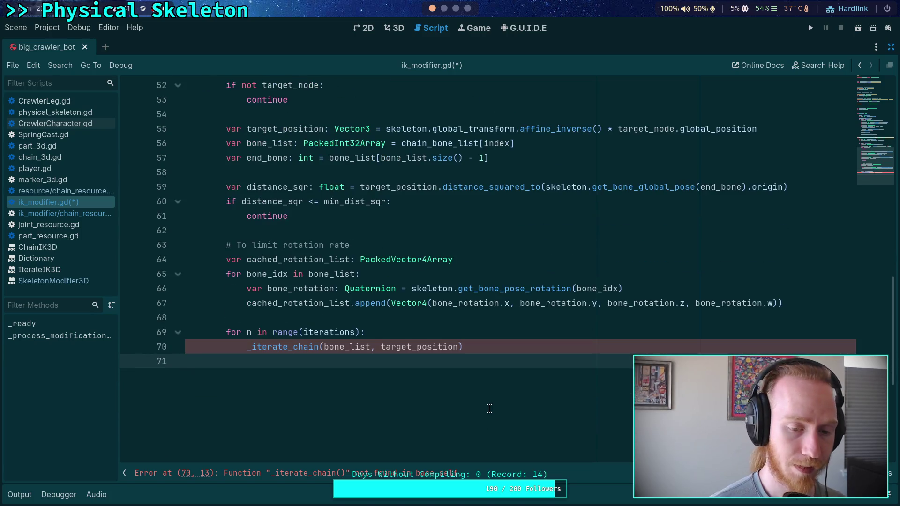
Step: Define func _iterate_chain(bone_list: PackedInt32Array, target: Vector3) -> void with a pass body
key("Return")
type("func _")
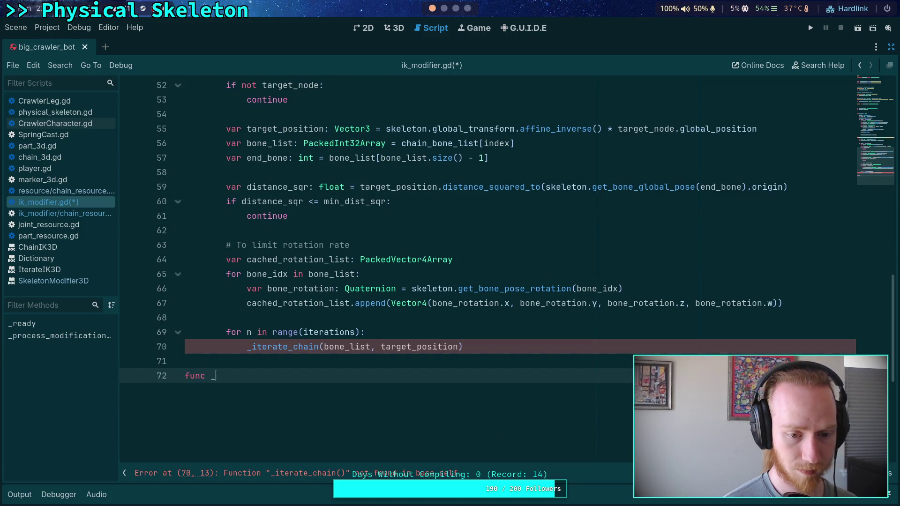
type("iterate_cha")
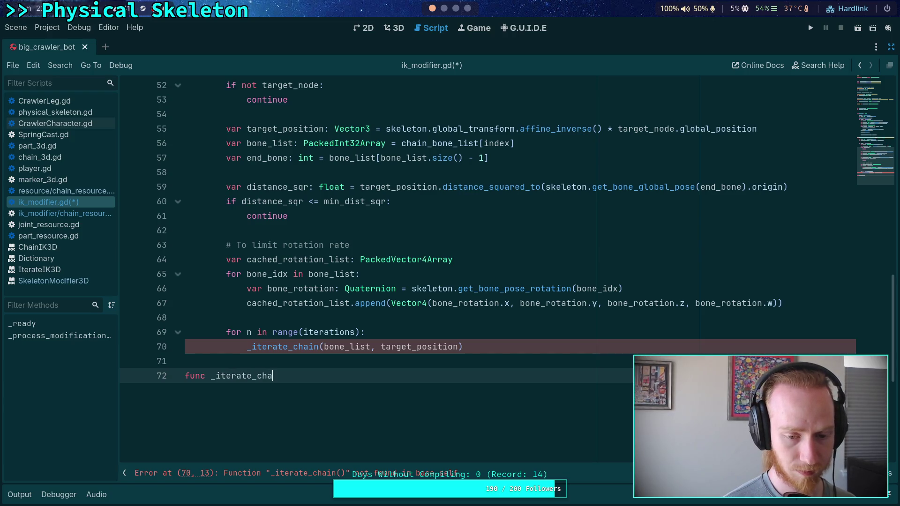
type("in(")
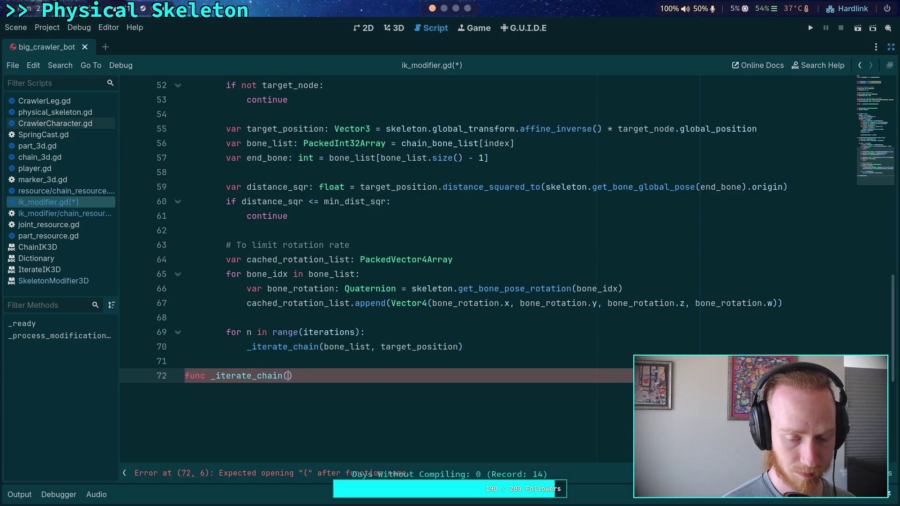
type("bone_list: P")
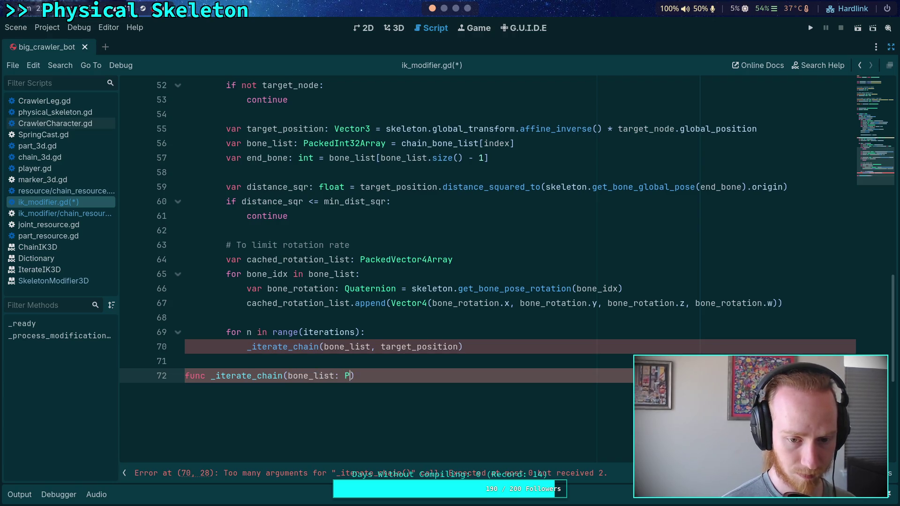
type("ackedIn")
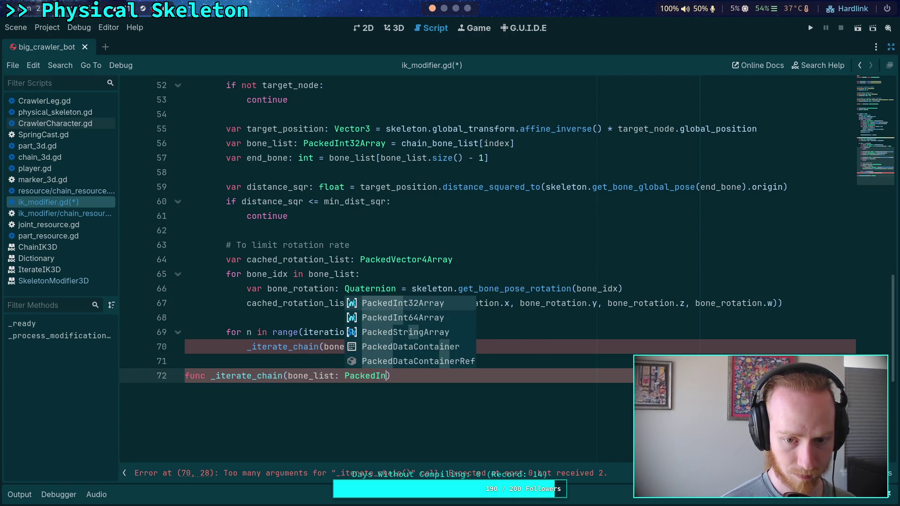
key("Return")
type(", target")
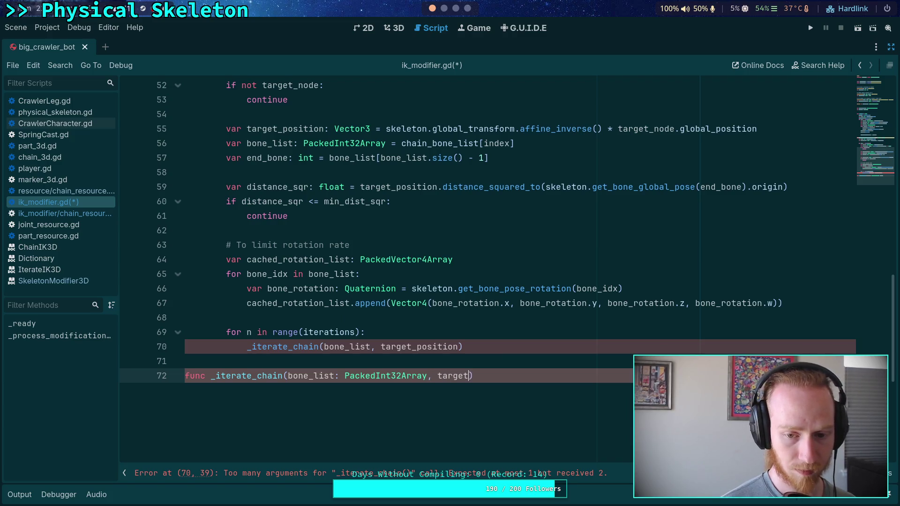
type(": Vector3)")
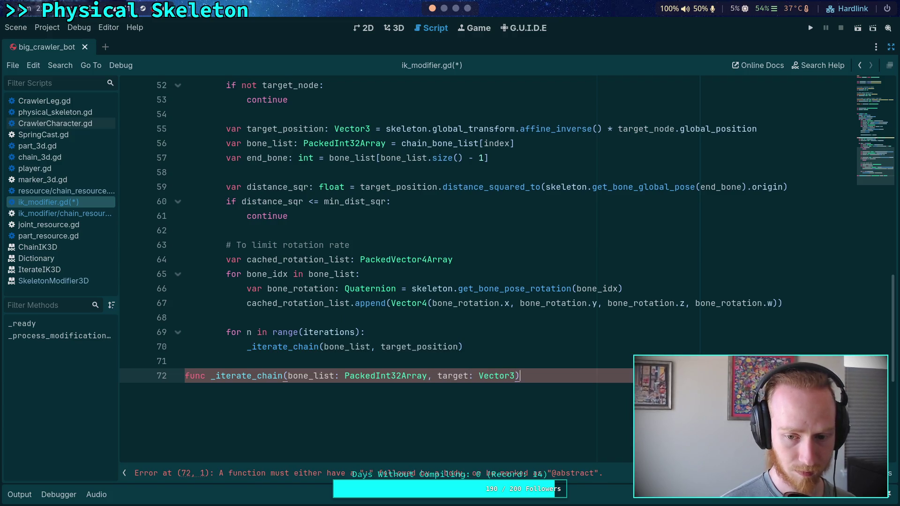
type(" ->")
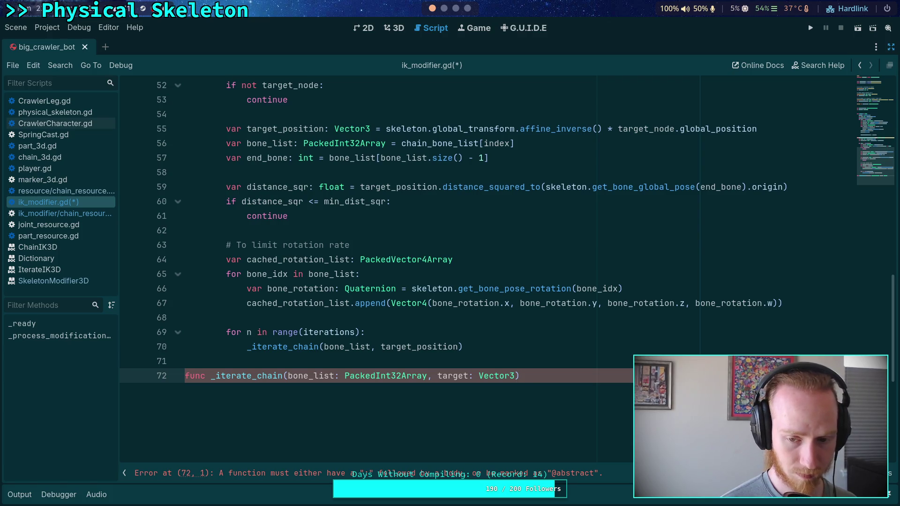
type(" void:")
key("Return")
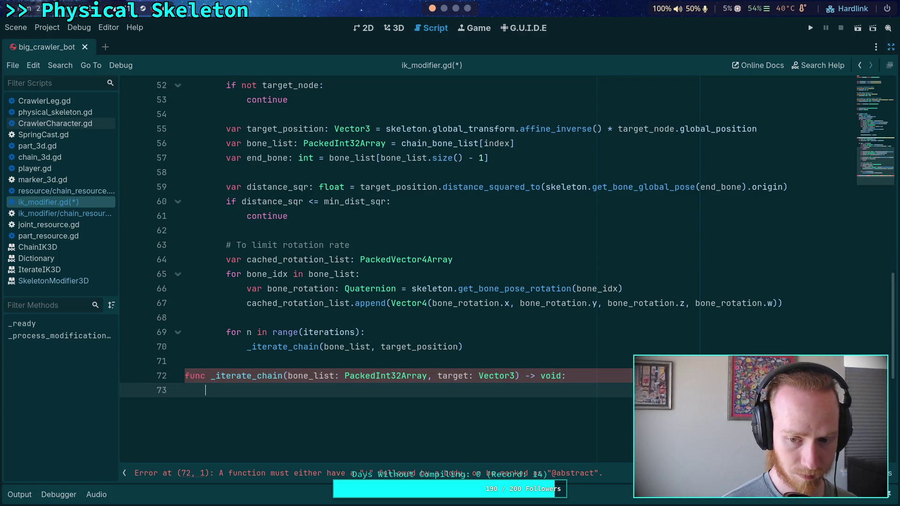
type("pass")
Step: Save the script and add a blank line after the iterations loop
key("ctrl+s")
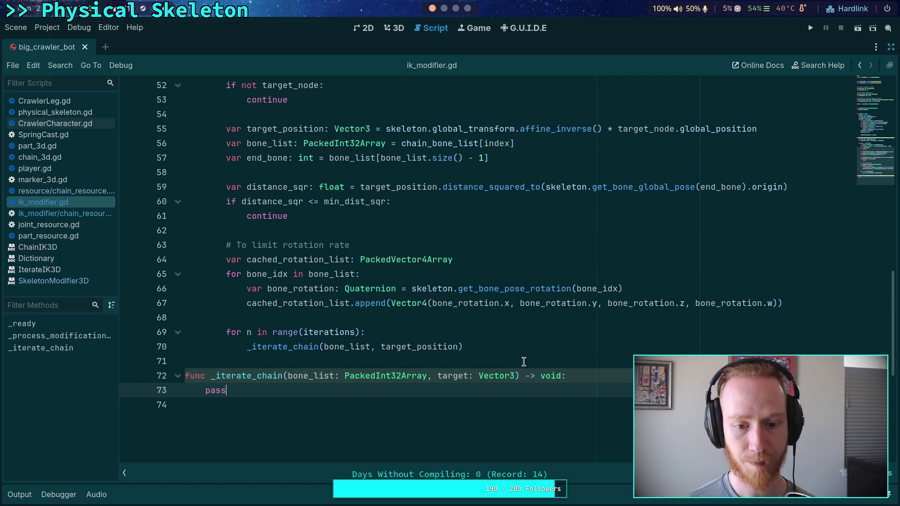
left_click(540, 342)
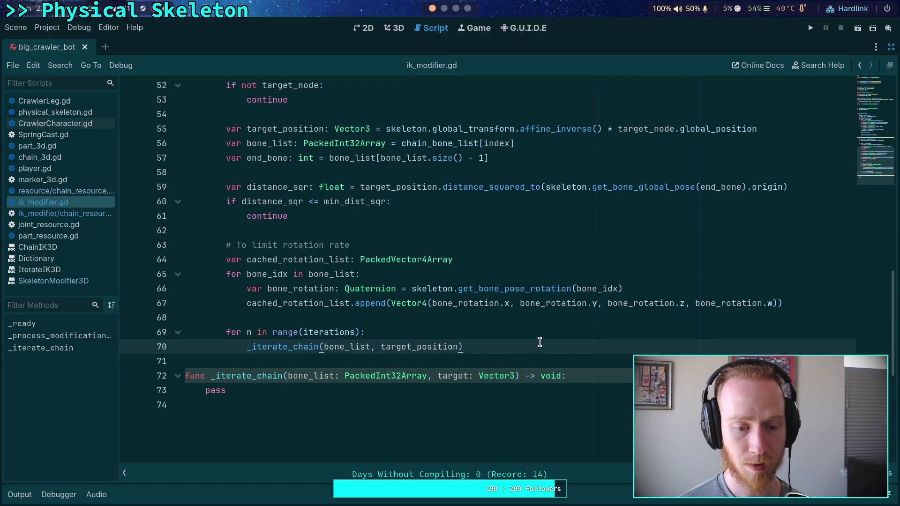
key("Return")
key("Return")
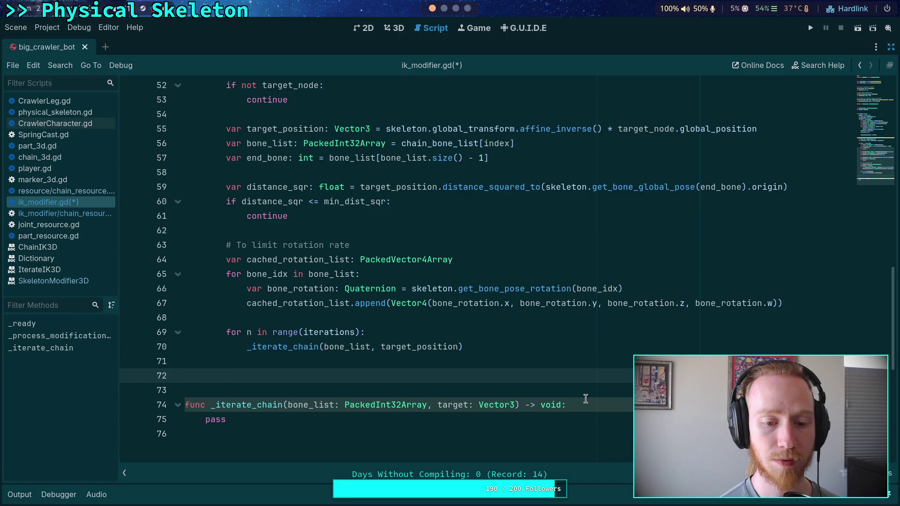
Step: Add '# Limit rotation rate' and a bone_list loop declaring var old_rot: Quaternion = Quaternion()
mouse_move(411, 347)
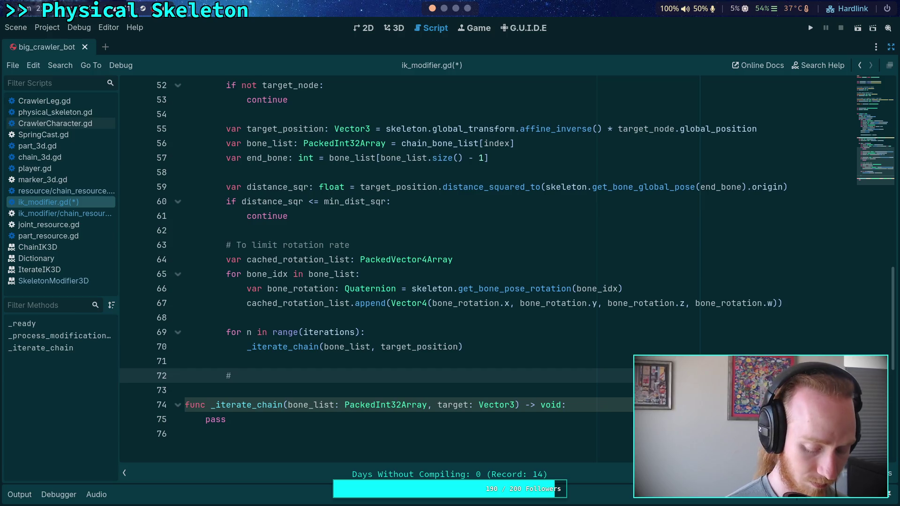
type("Limit rotation rate")
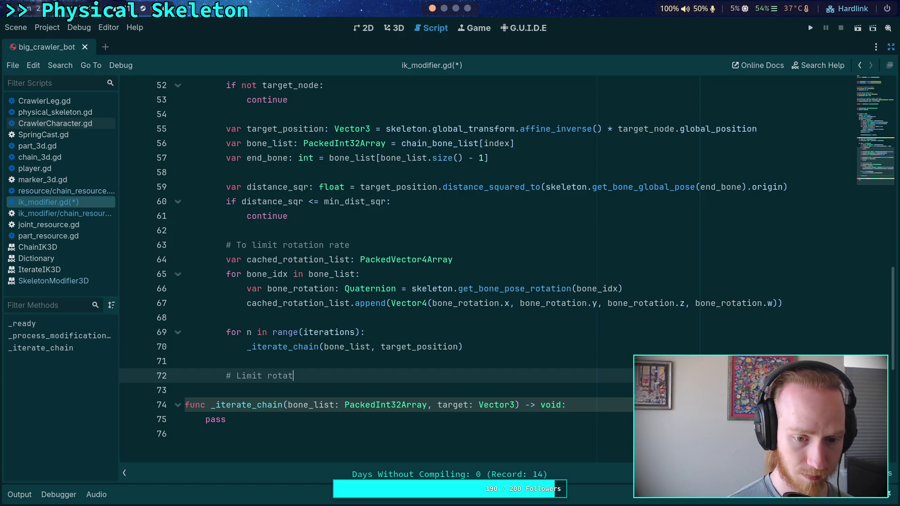
key("Return")
type("for bone_idx ")
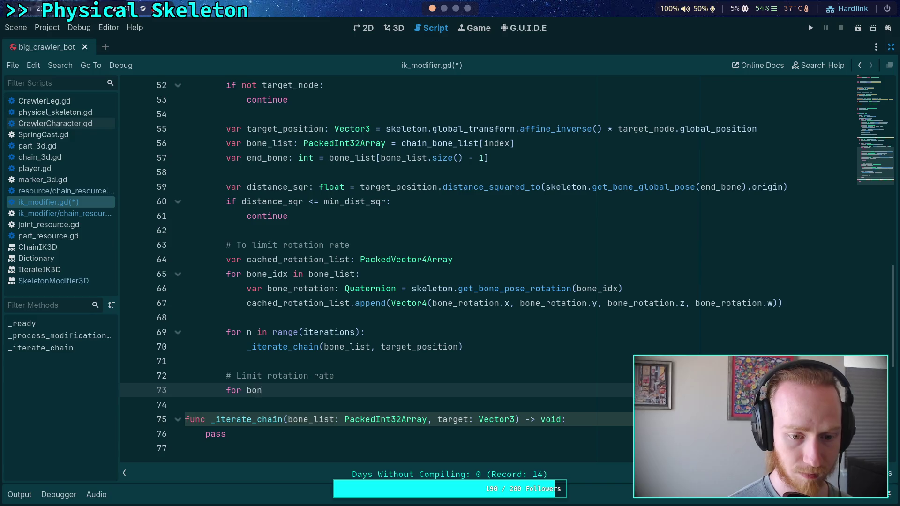
type("in bone_")
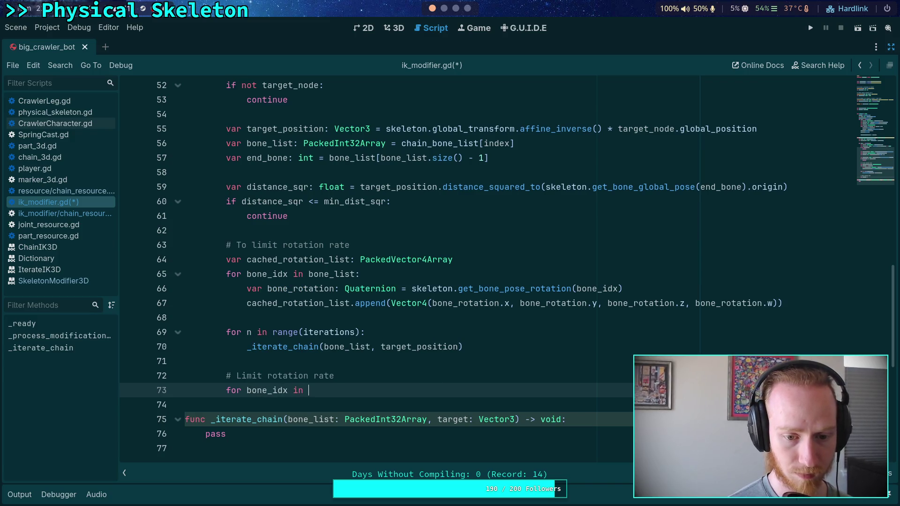
type("list")
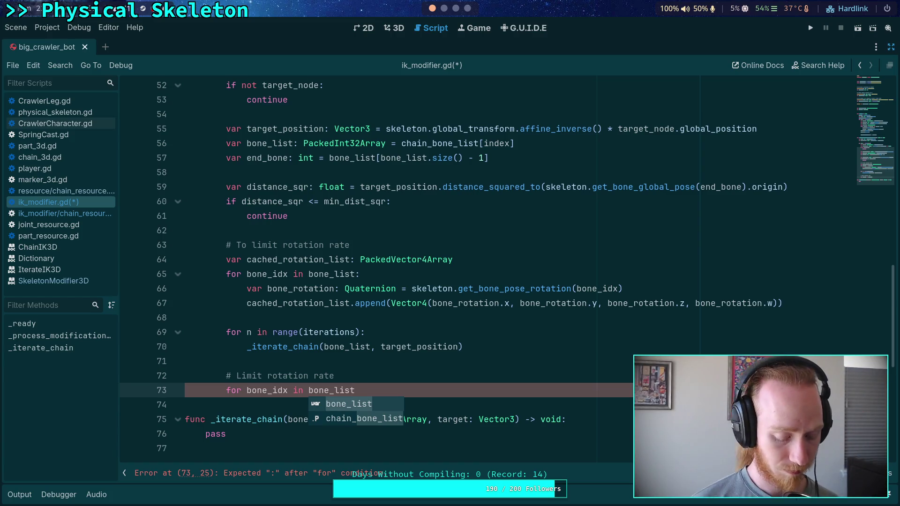
type(":")
key("Return")
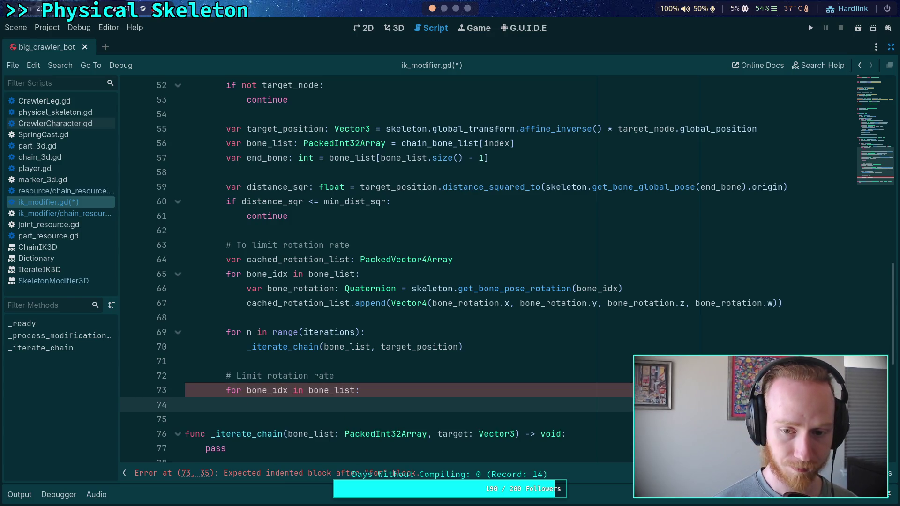
type("var ")
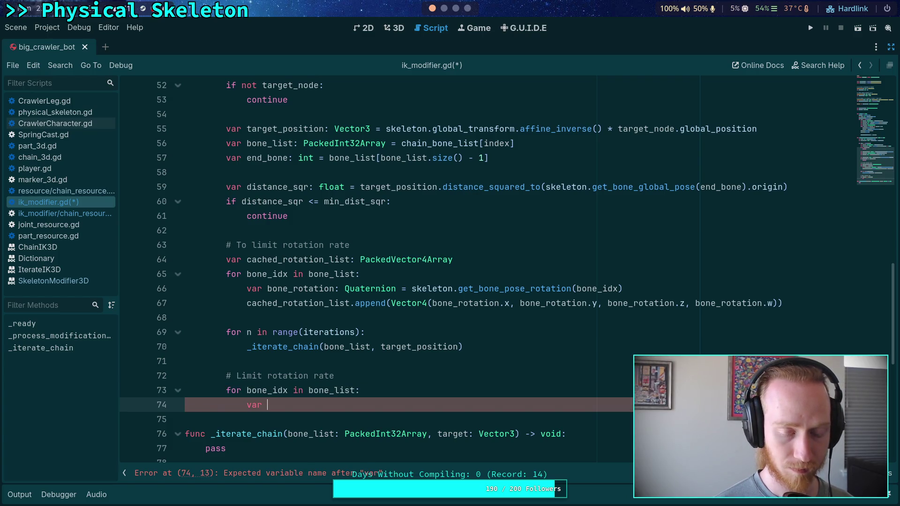
type("old_rot: ")
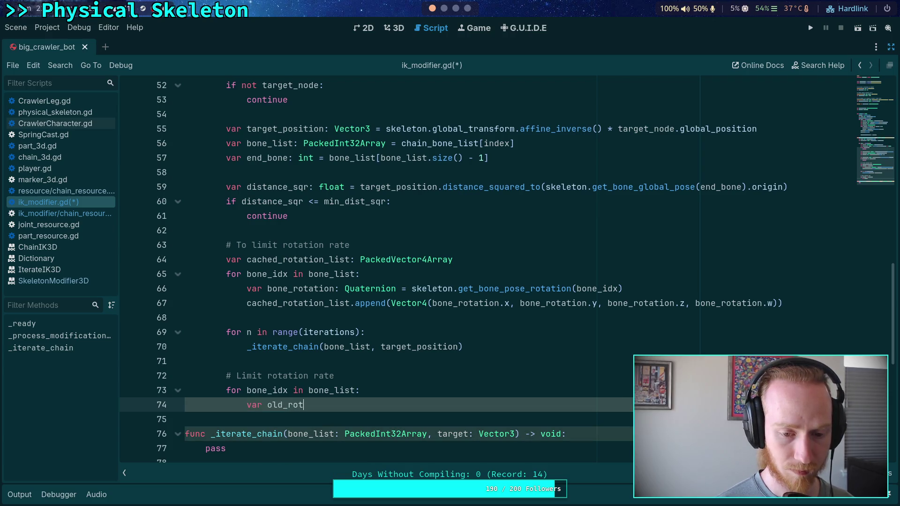
type("Quater")
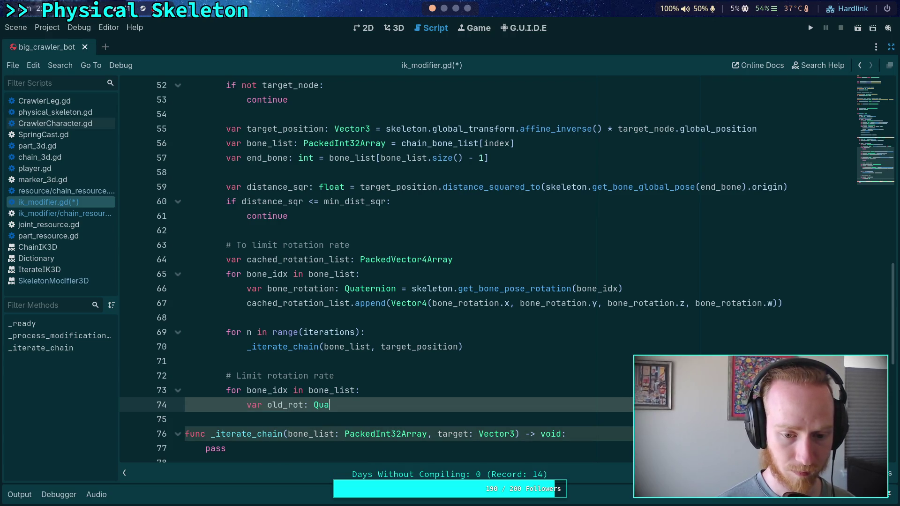
type("nion = ")
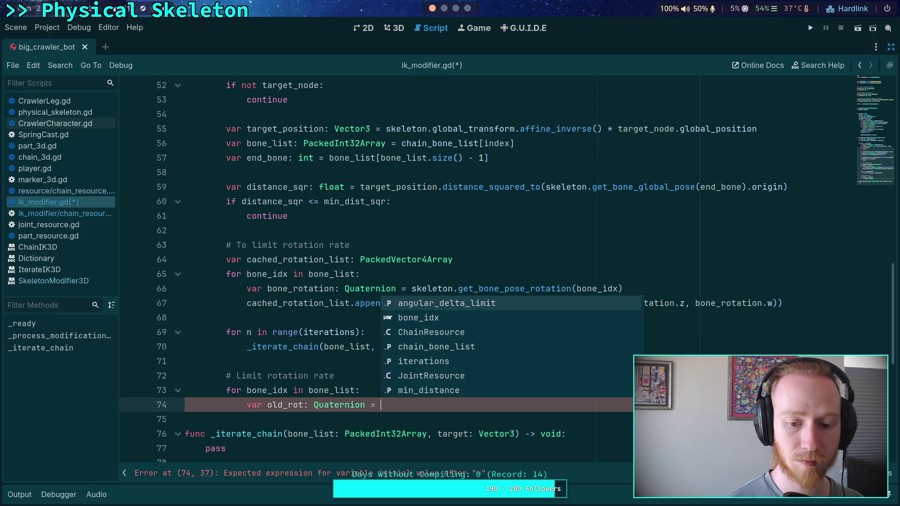
type("Qu")
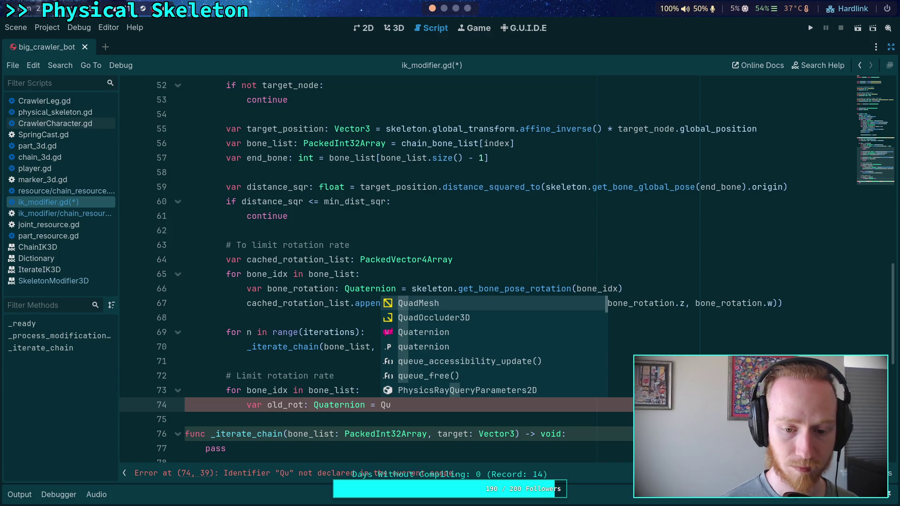
type("at")
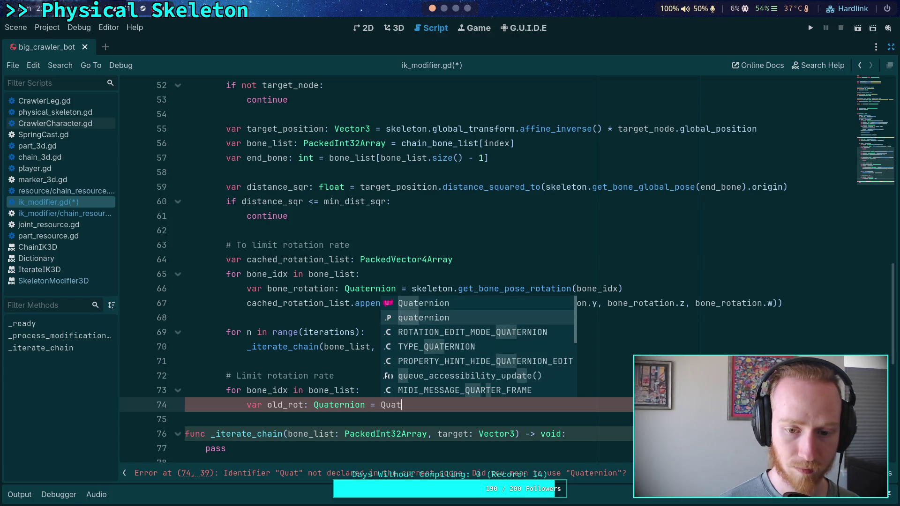
key("Up")
key("Return")
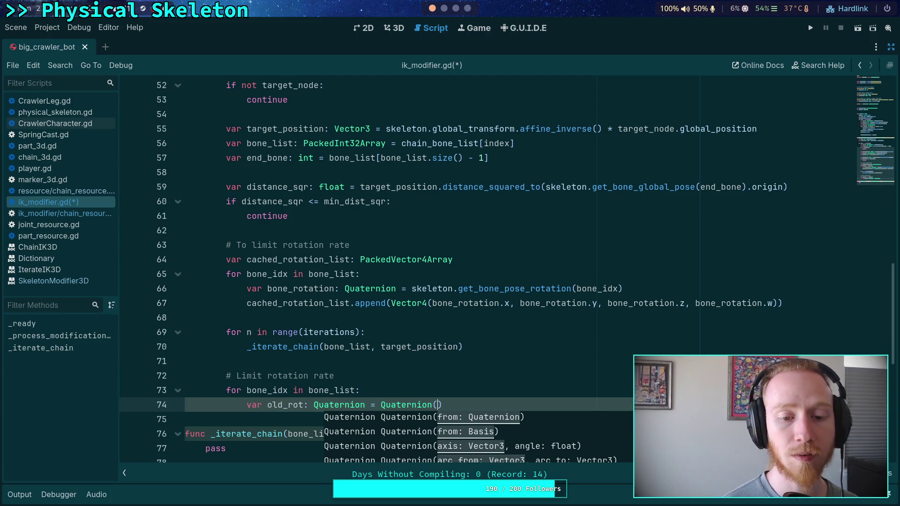
Step: Start an unfinished var line below the Limit rotation rate comment
scroll(360, 348, "down", 1)
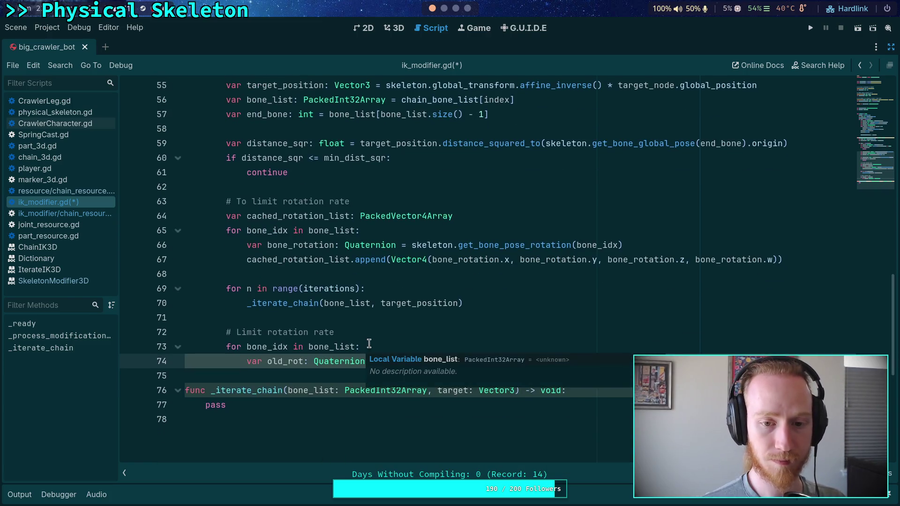
left_click(374, 328)
key("Return")
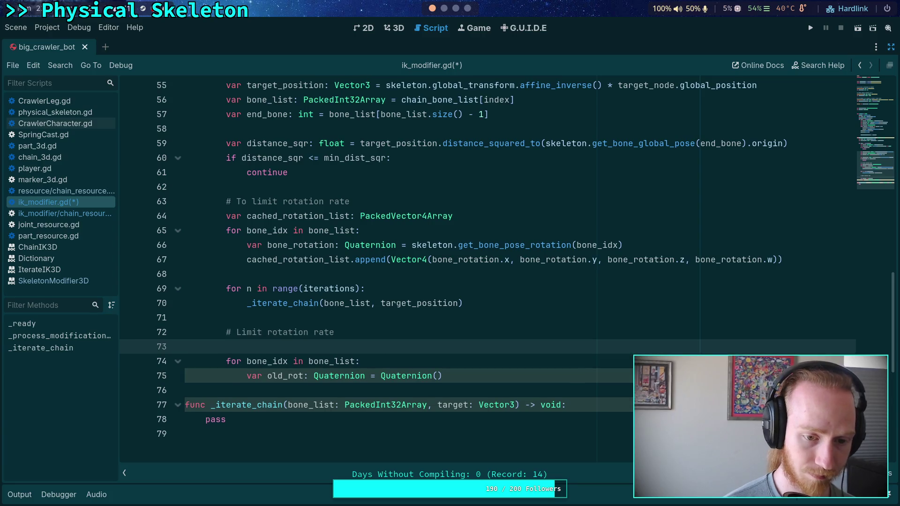
type("vza")
key("BackSpace")
key("BackSpace")
type("ar")
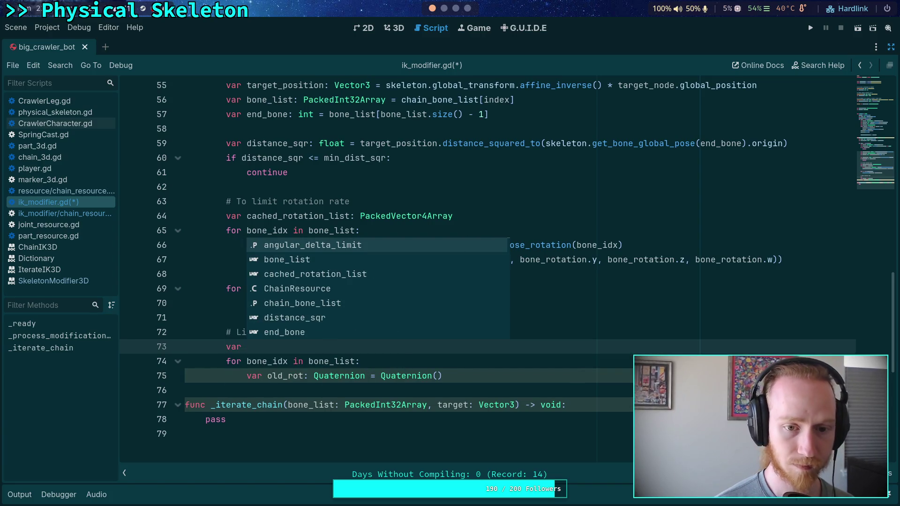
key("Escape")
scroll(278, 231, "up", 3)
left_click(277, 231)
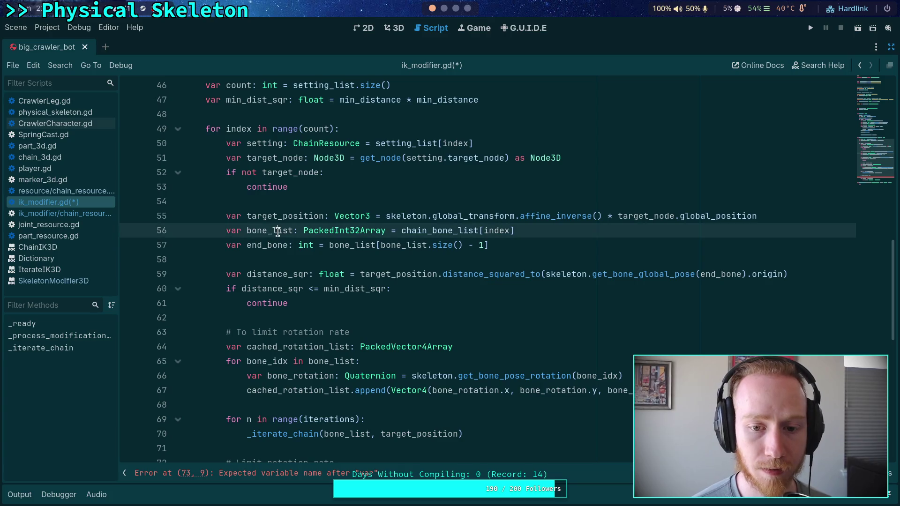
Step: Add var bone_count: int = below bone_list, take in bone_list.size(), and remove the stray var line
double_click(278, 232)
left_click(539, 227)
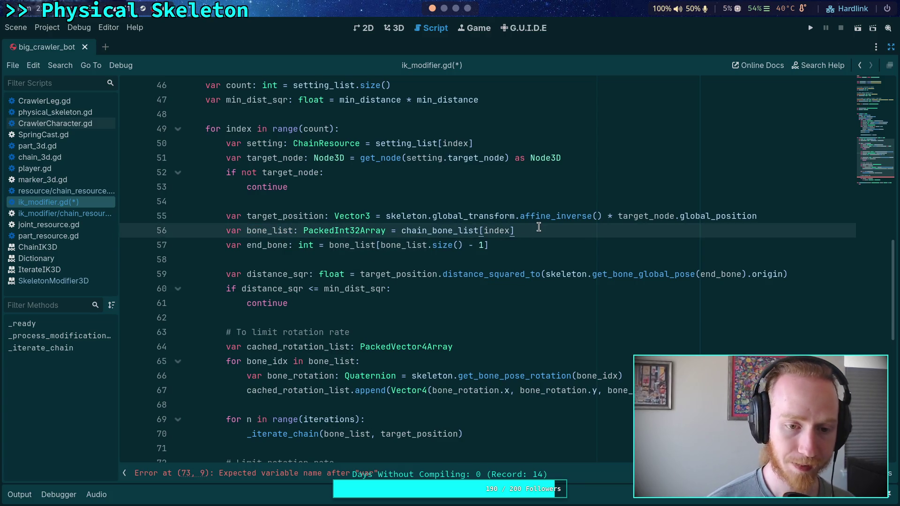
key("Return")
type("val mo")
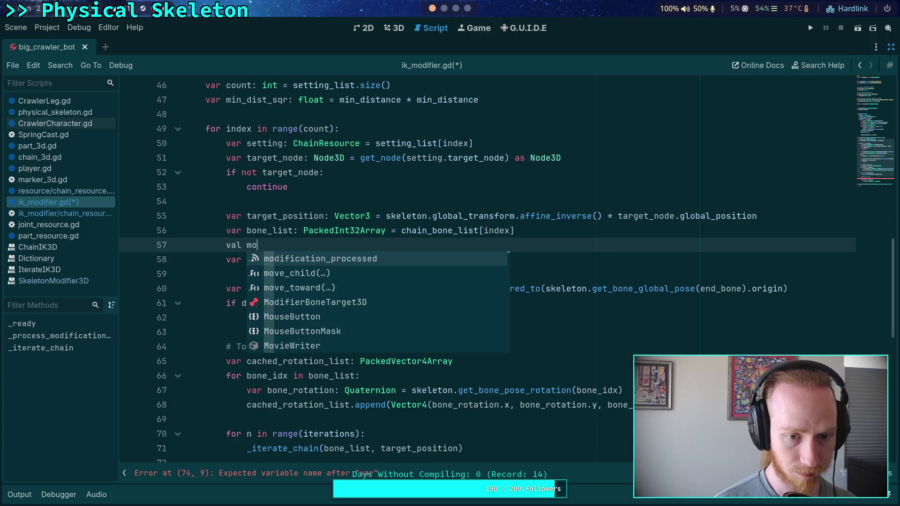
key("BackSpace")
key("BackSpace")
key("BackSpace")
type("r bone_co")
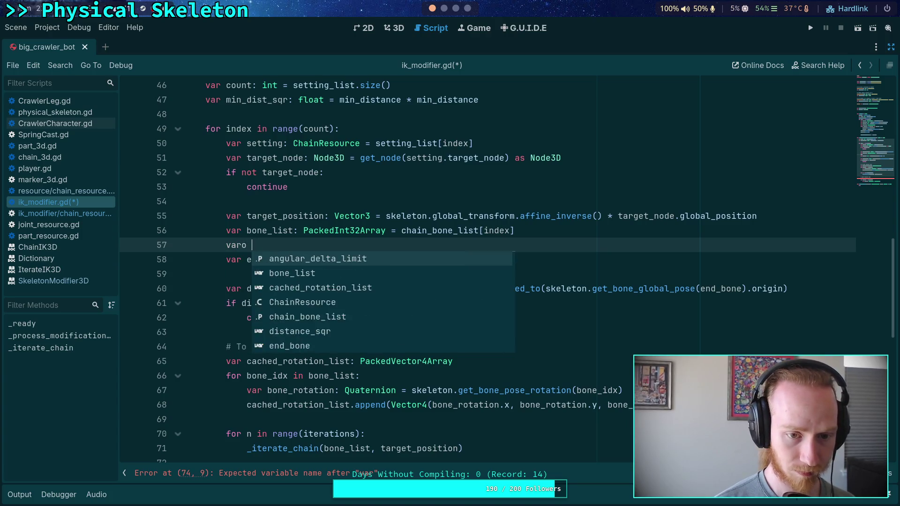
type("unt: int =")
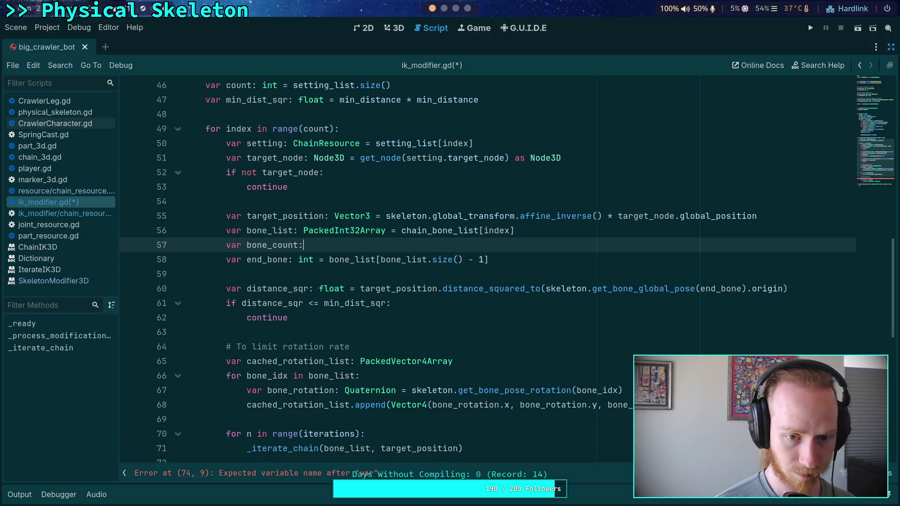
key("Escape")
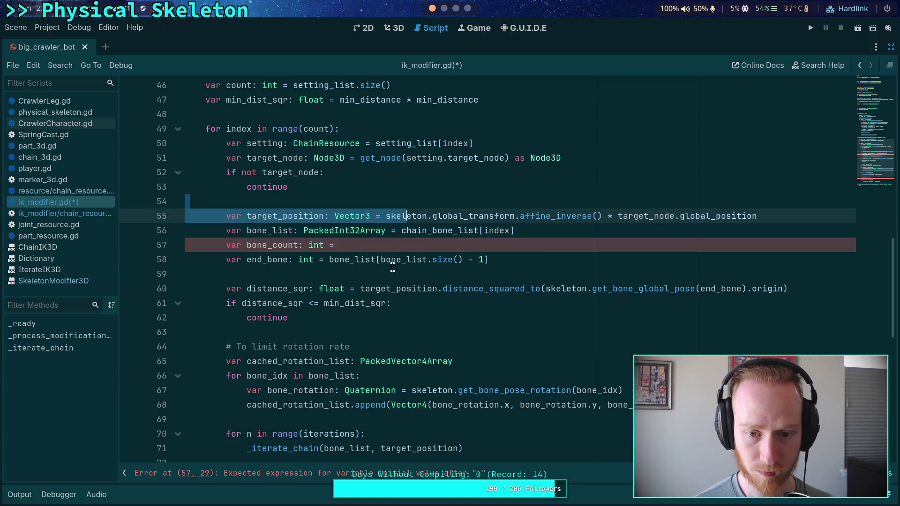
left_click_drag(381, 261, 463, 260)
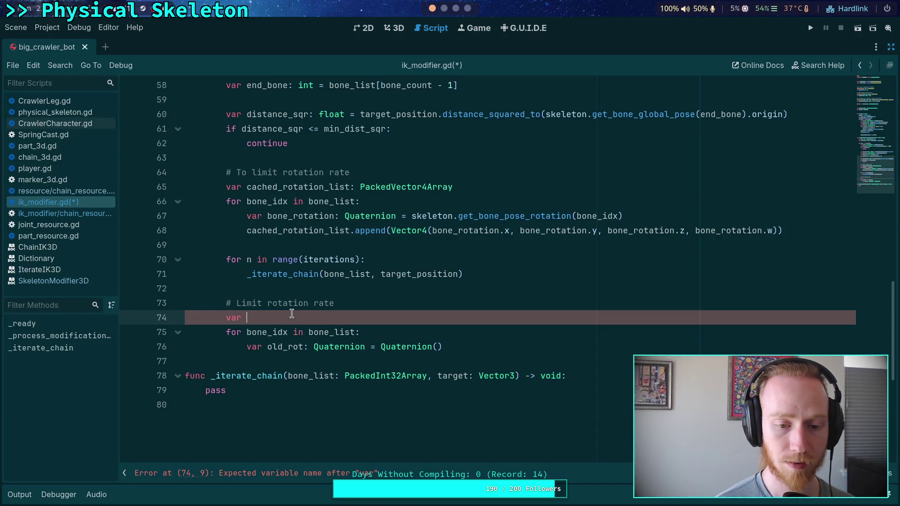
key("BackSpace")
key("BackSpace")
key("BackSpace")
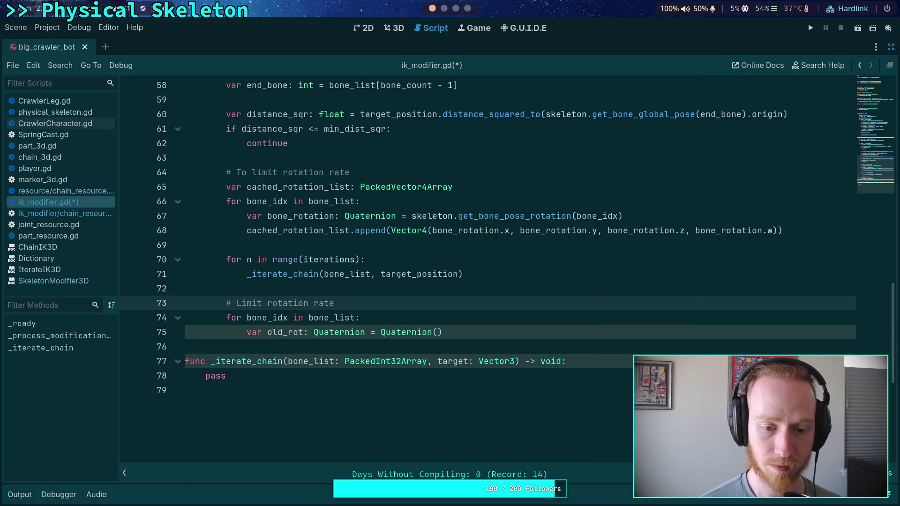
Step: Rename the rate-limit loop's bone_idx variable to index
left_click(260, 329)
double_click(259, 318)
type("index")
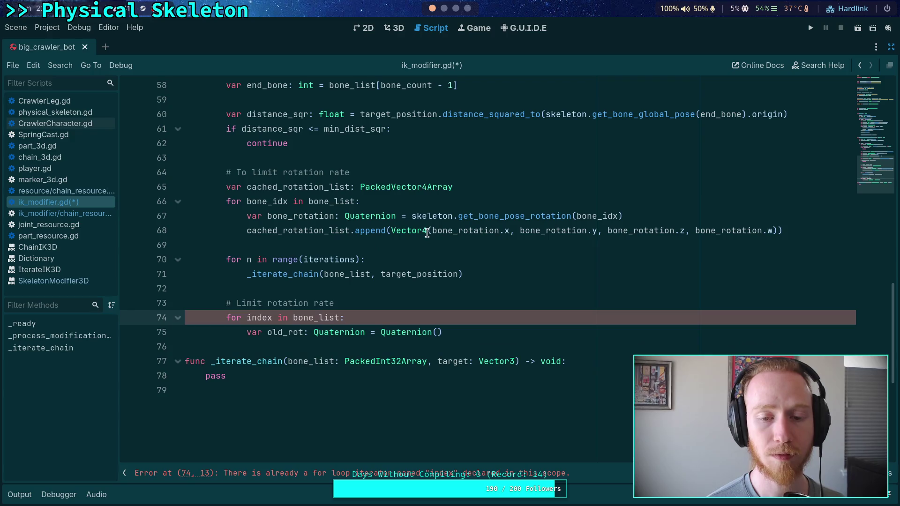
Step: Add cached_rotation_list.resize(bone_count) below the cache declaration
left_click(505, 186)
key("Return")
type("cac")
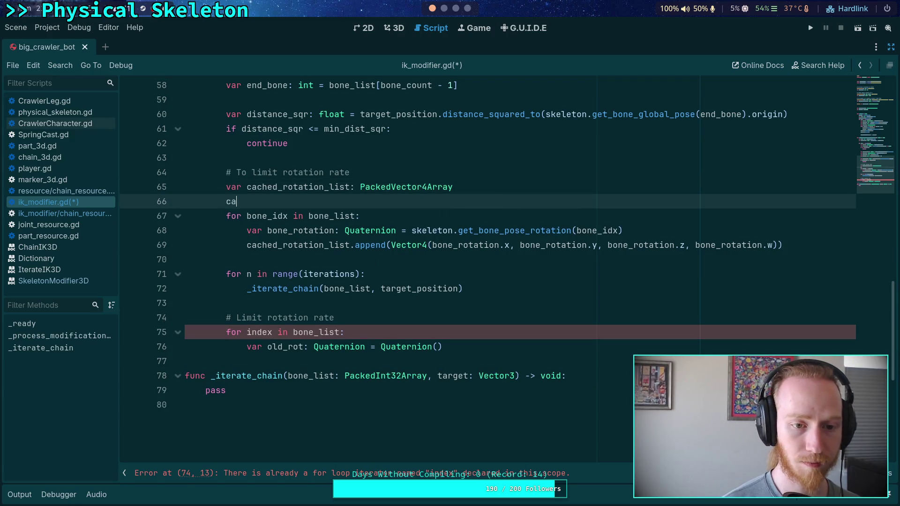
key("Return")
type(".res")
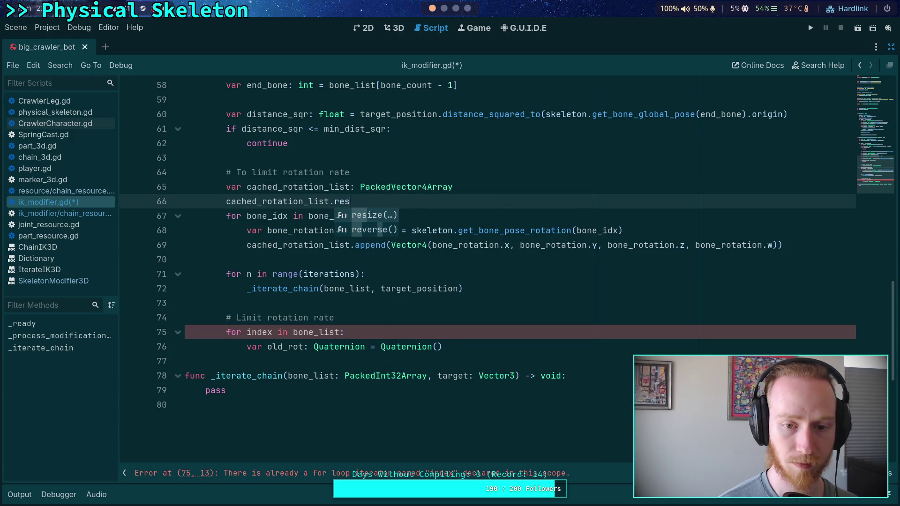
key("Return")
type("bone_c")
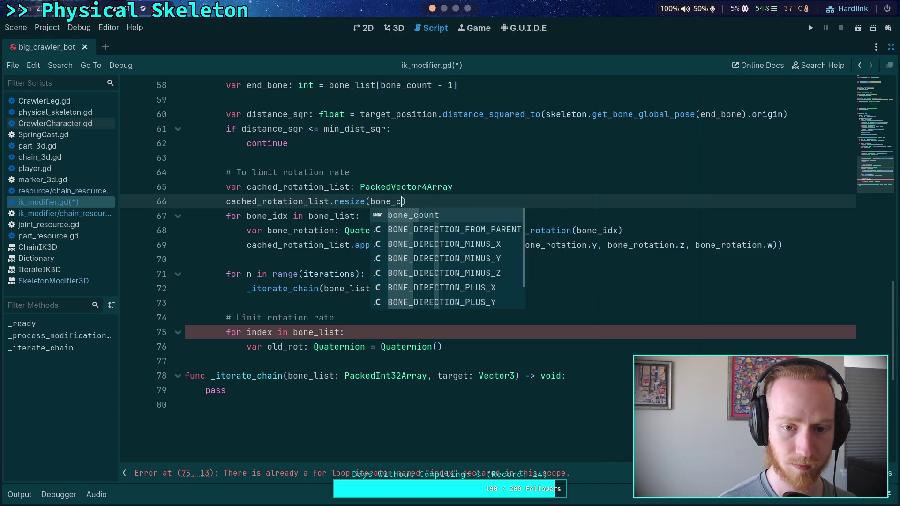
key("Return")
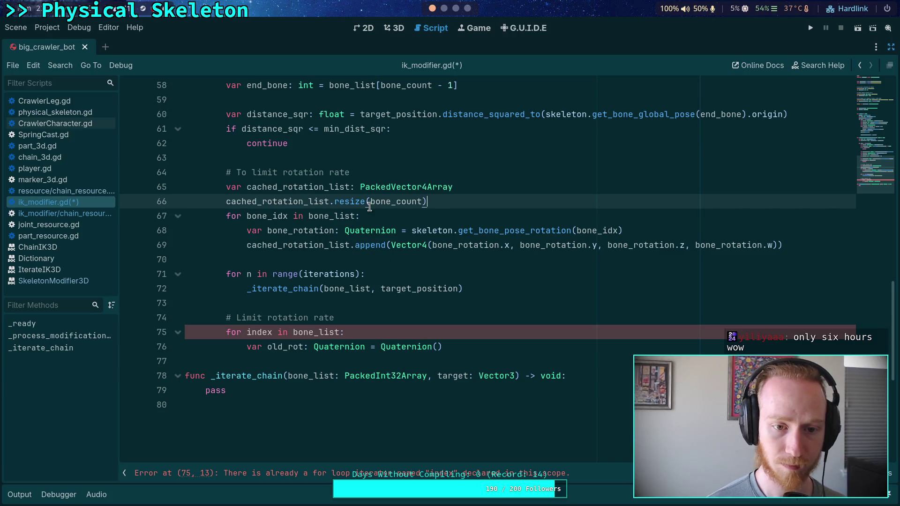
Step: Make the caching loop iterate index in range(bone_count) with var bone_idx: int = bone_list[index]
left_click_drag(247, 217, 351, 213)
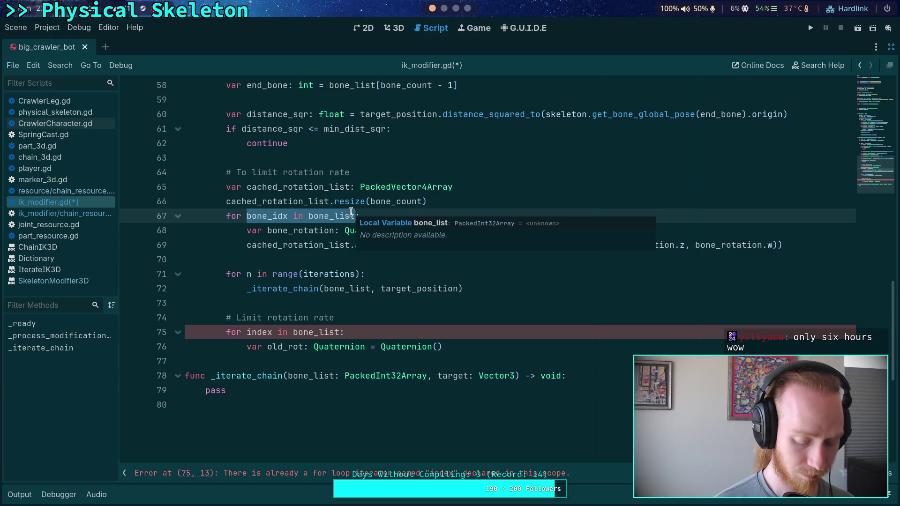
type("index in range(bone")
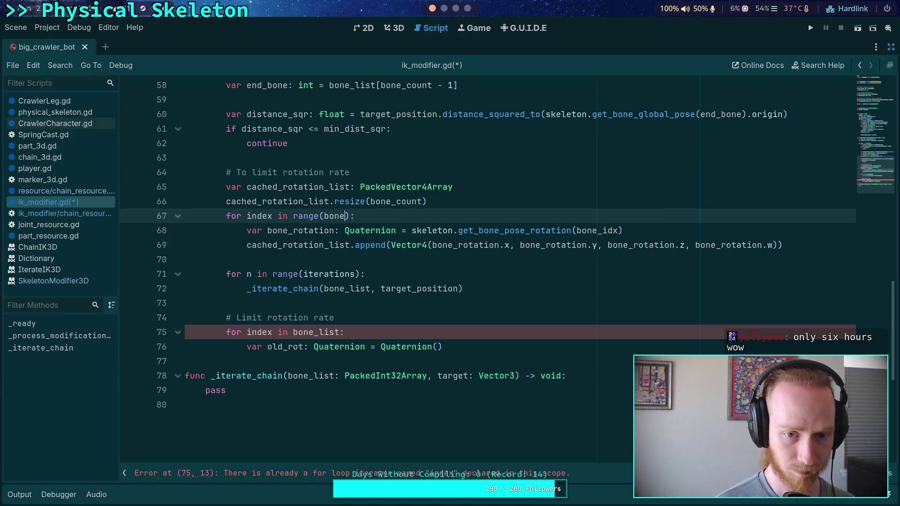
type("_count")
key("End")
key("Return")
type("v")
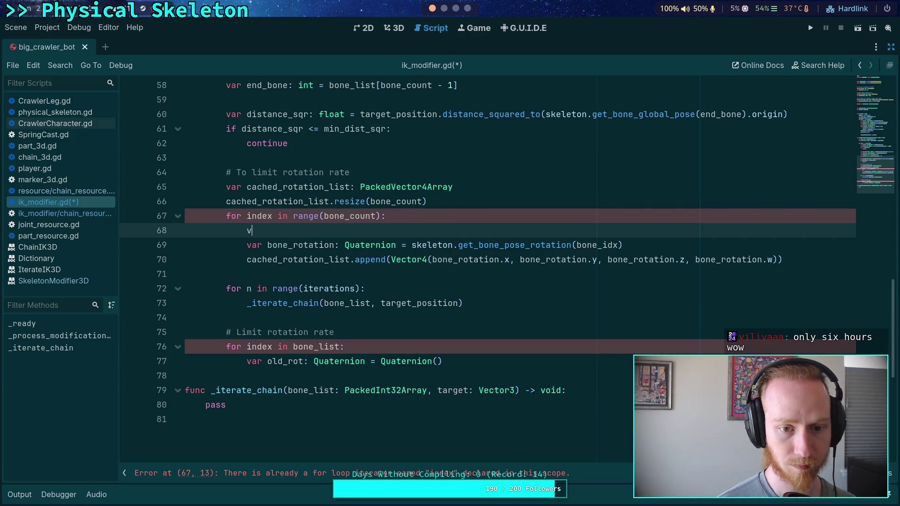
type("ar bone_idx: ")
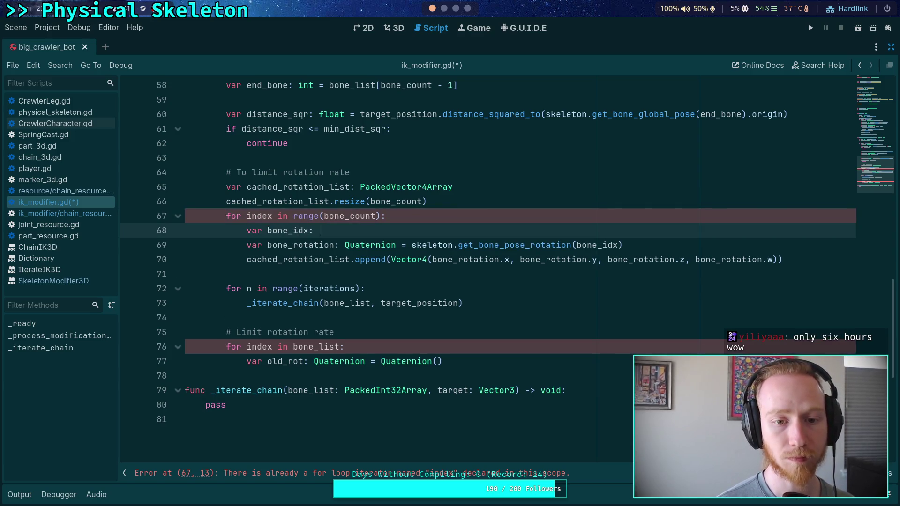
type("int =")
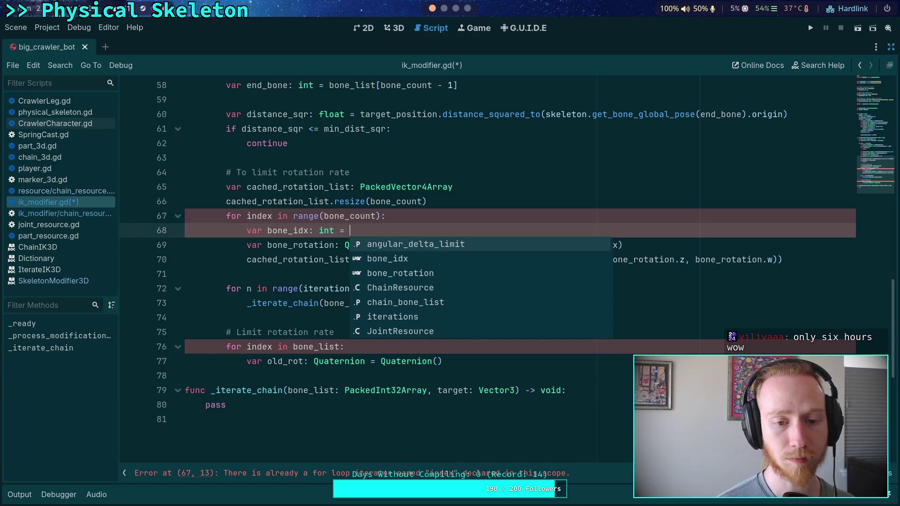
type(" bone")
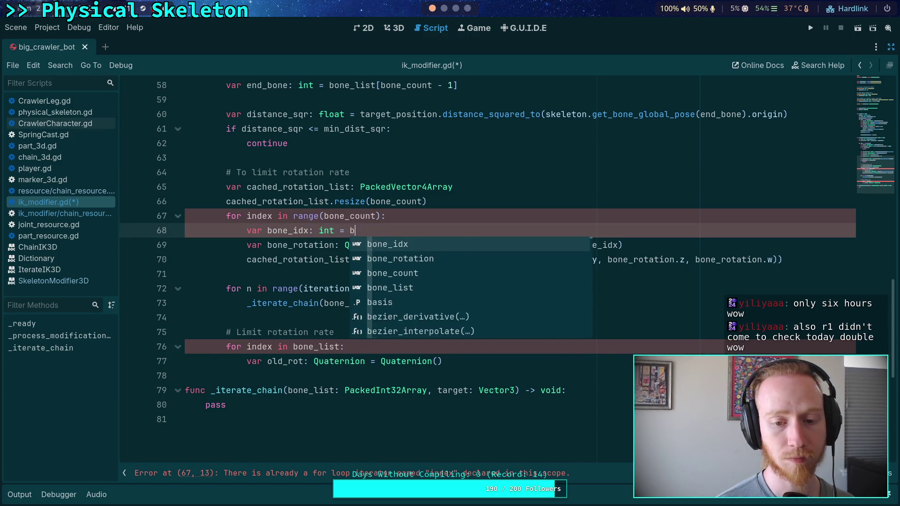
key("Down")
key("Down")
key("Down")
key("Return")
type("[index")
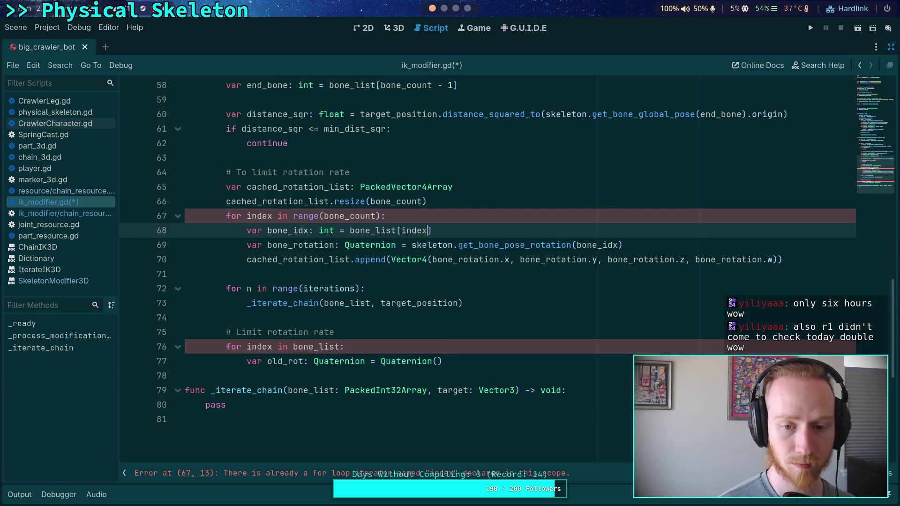
Step: Rename index to i in the caching loop, its bone_list lookup, and the rate-limit loop
left_click(364, 215)
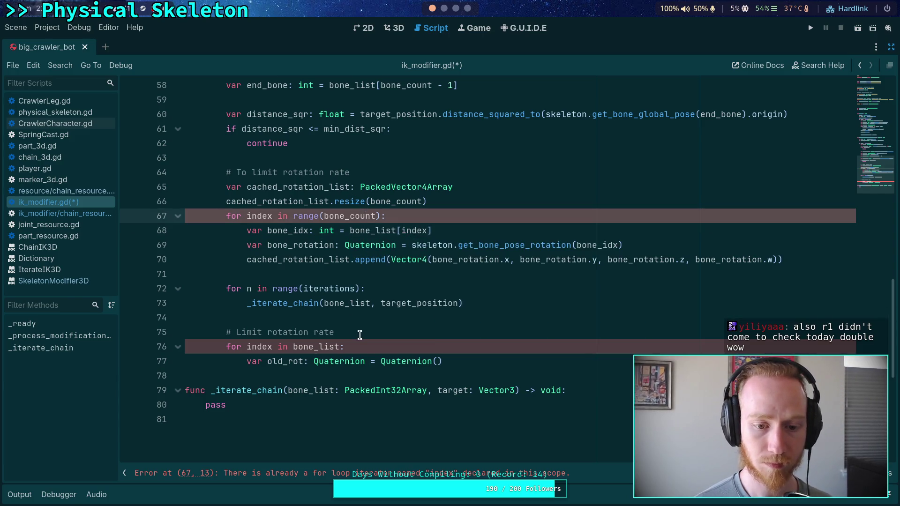
scroll(295, 236, "up", 4)
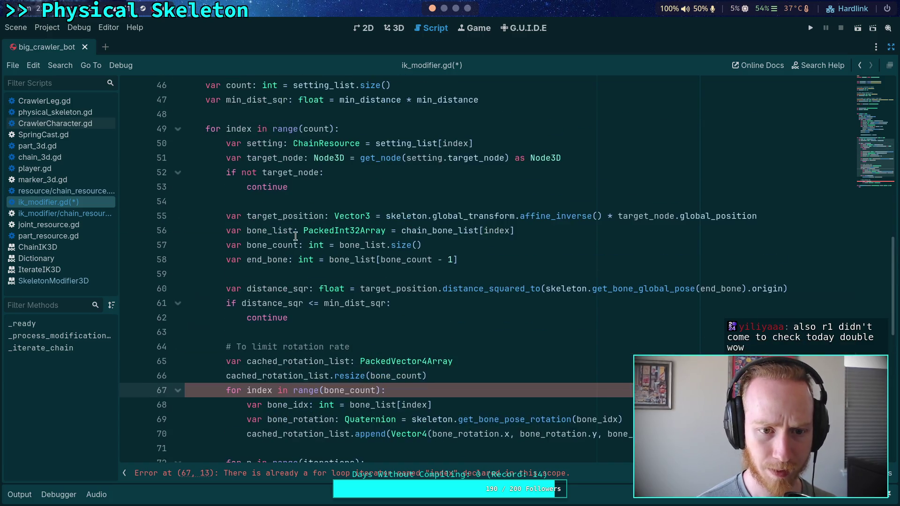
double_click(240, 131)
scroll(278, 227, "down", 2)
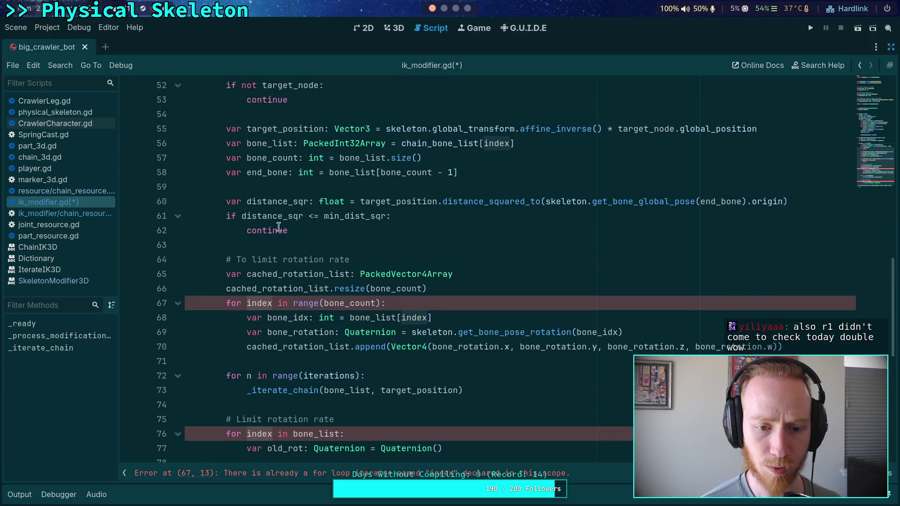
left_click(247, 303)
scroll(371, 276, "down", 2)
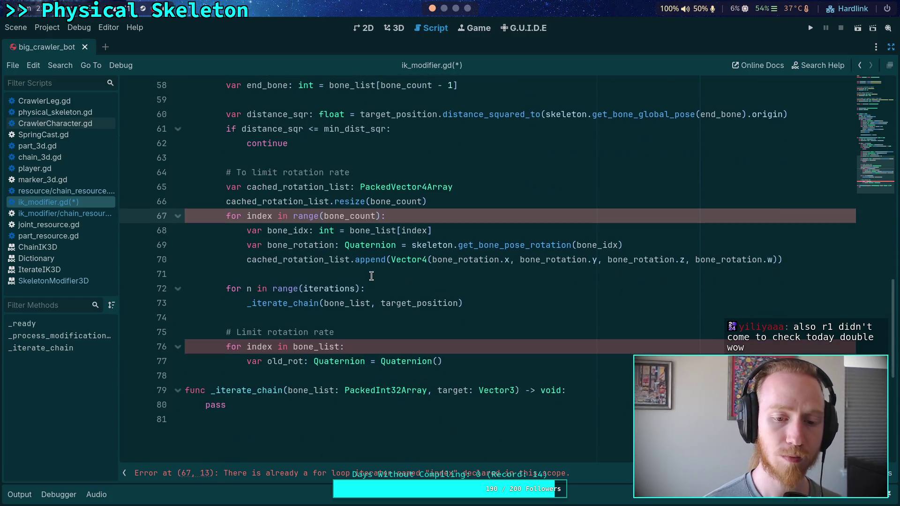
double_click(257, 216)
type("i")
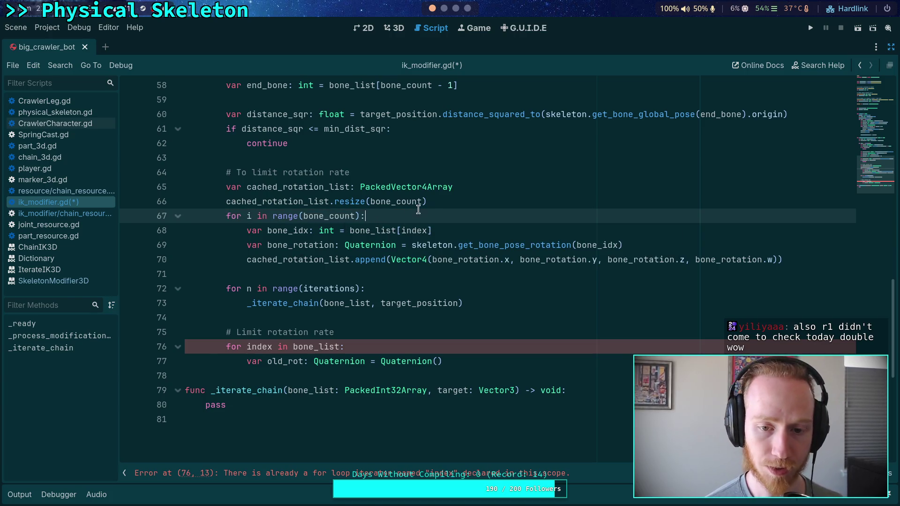
double_click(417, 231)
type("i")
double_click(257, 347)
type("i")
key("Down")
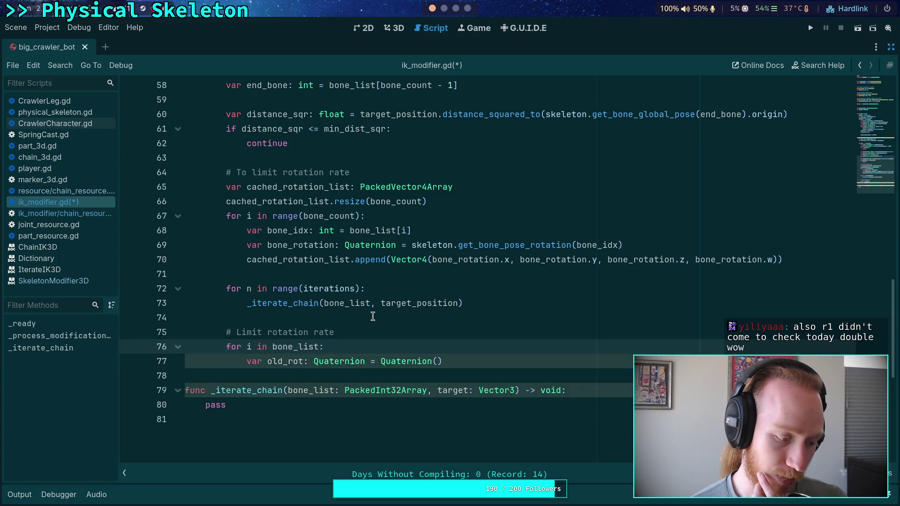
Step: Start a var old_rot_vec: Vector4 = declaration inside the rate-limit loop
left_click(438, 361)
left_click(399, 351)
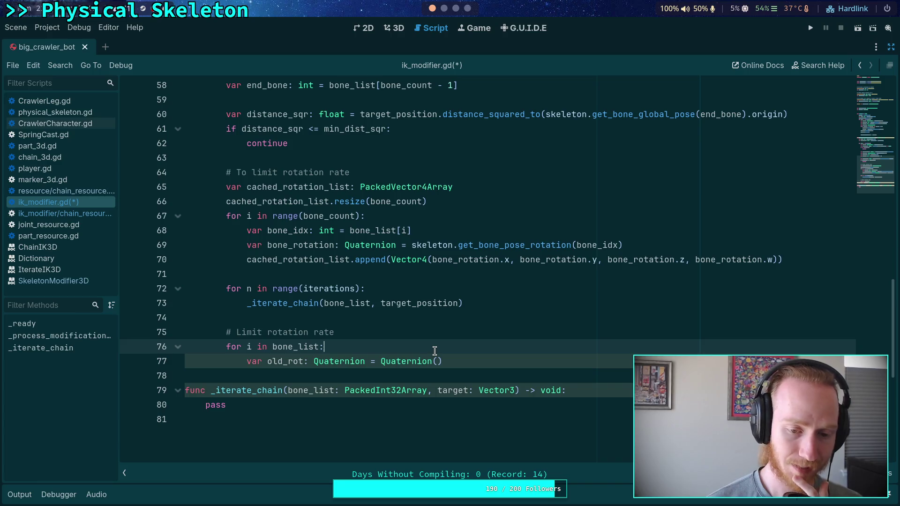
key("Return")
type("var ")
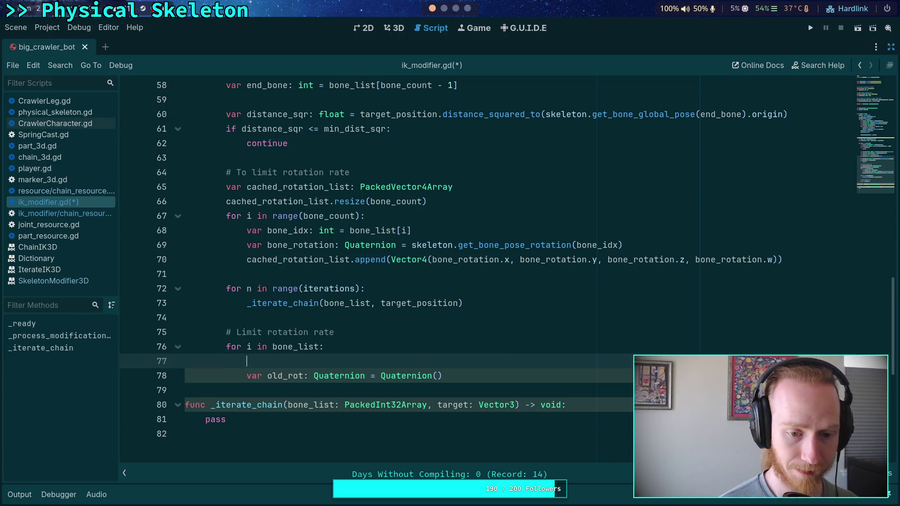
type("old_rot")
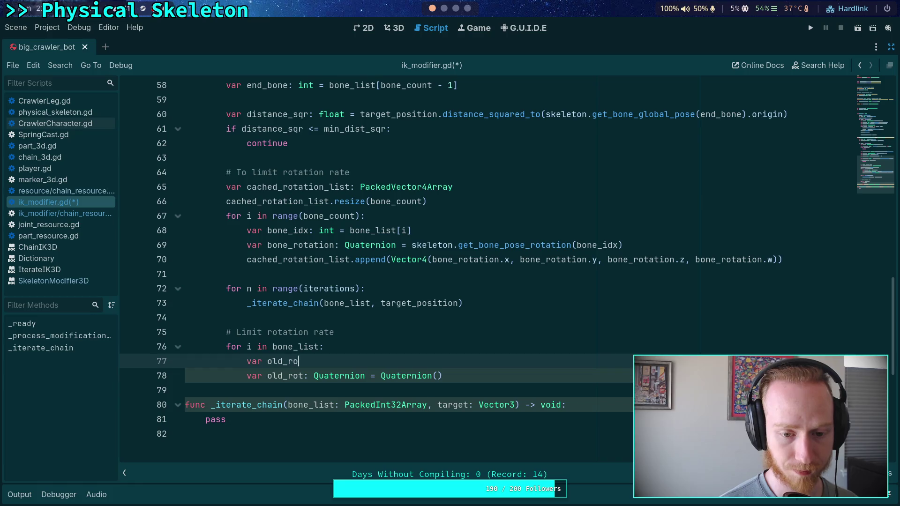
type("vec: Vector")
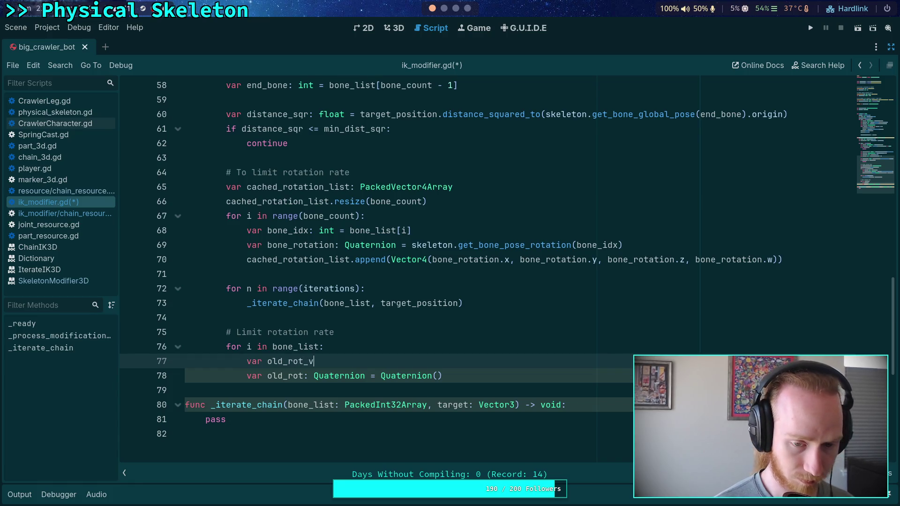
type("4 =")
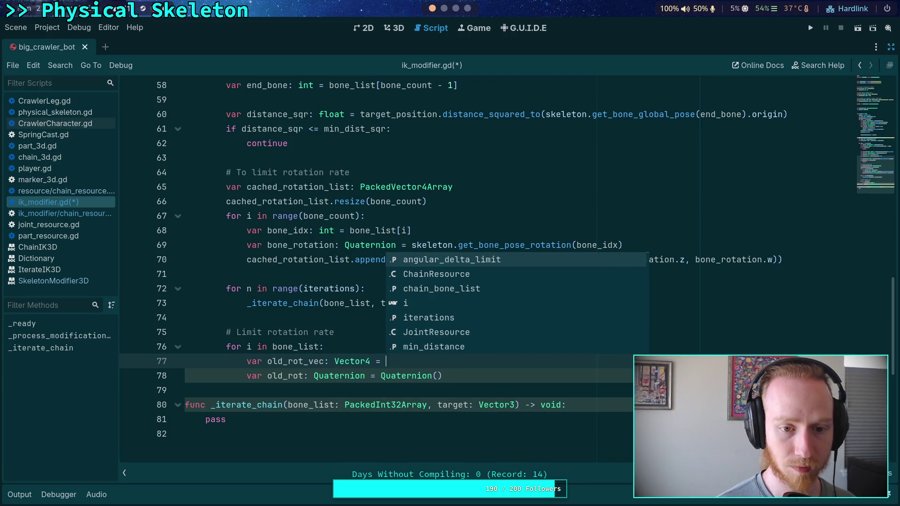
Step: Loop over range(bone_count) and replace the append on line 70 with cached_rotation_list[i] = assignment
double_click(287, 346)
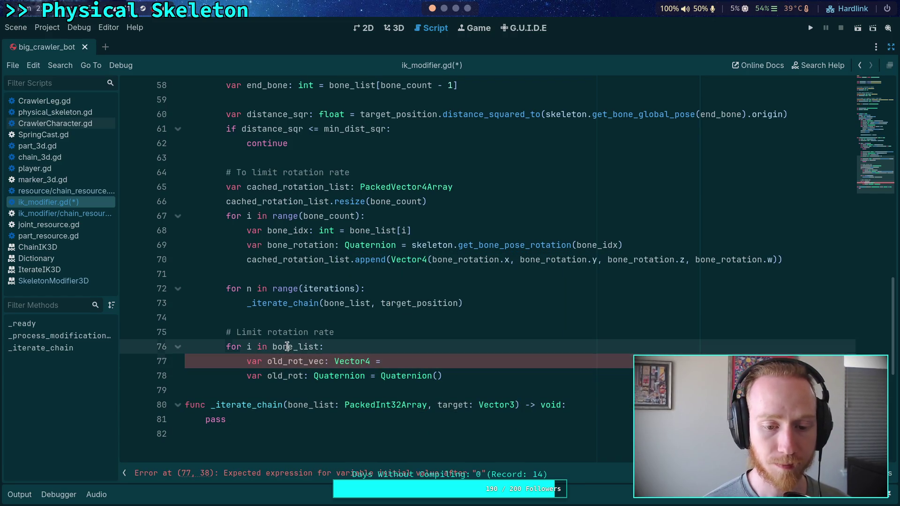
type("range(bone_coun")
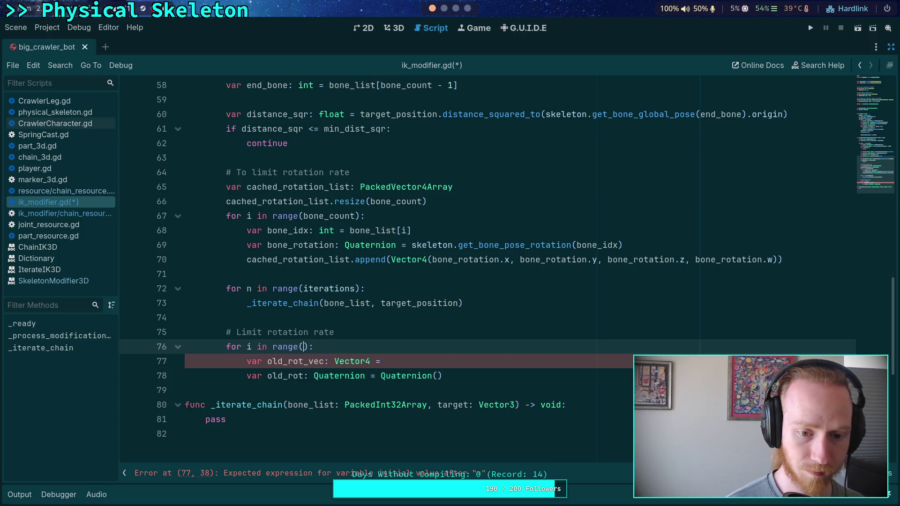
type("t")
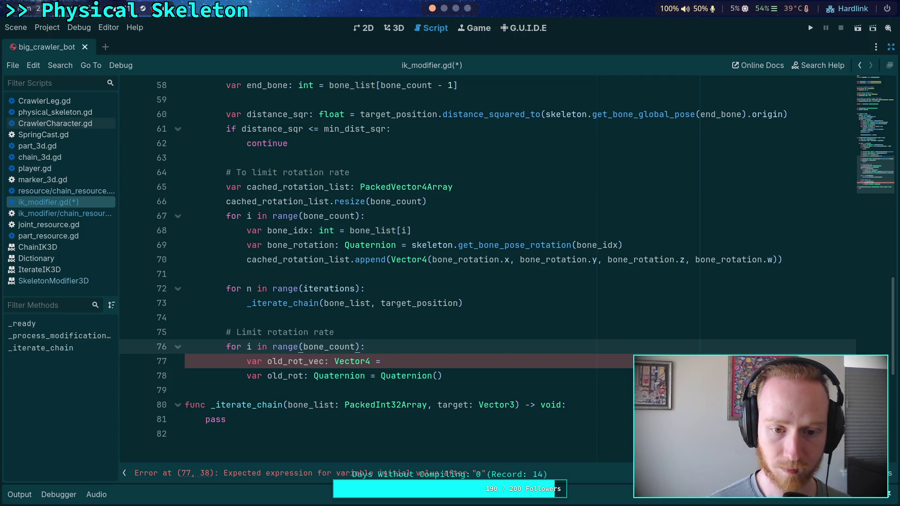
left_click_drag(346, 259, 392, 260)
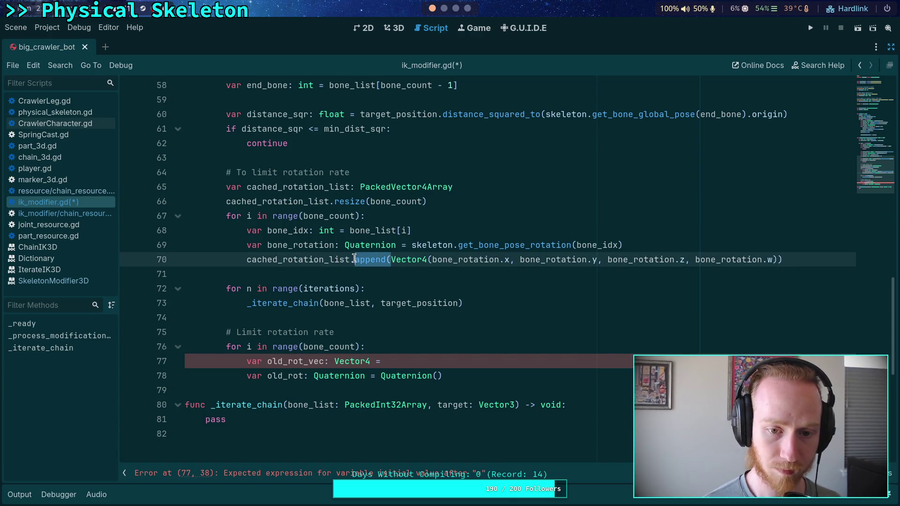
type("[")
key("BackSpace")
key("BackSpace")
key("BackSpace")
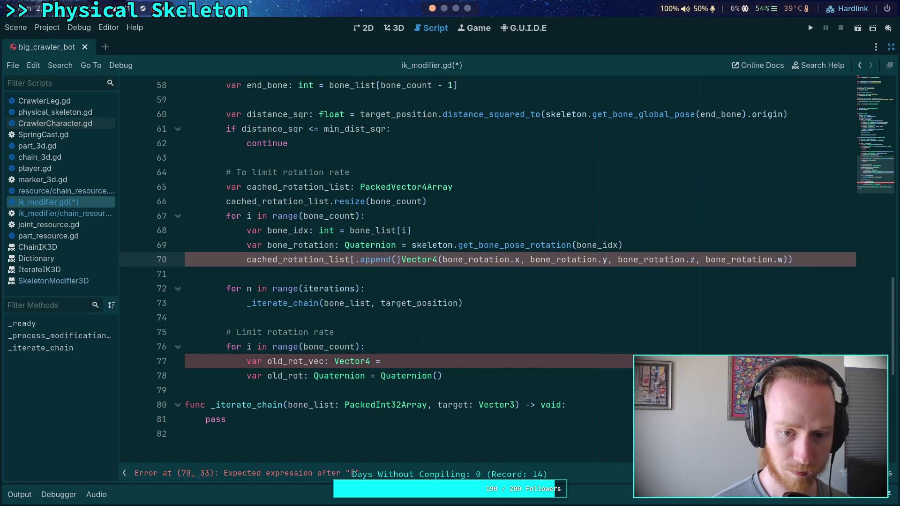
type("i] =")
key("End")
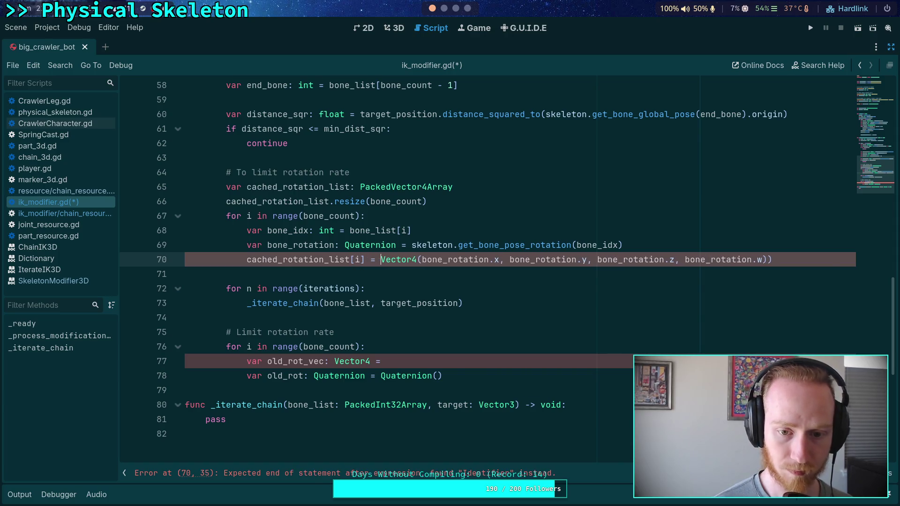
key("BackSpace")
left_click(439, 349)
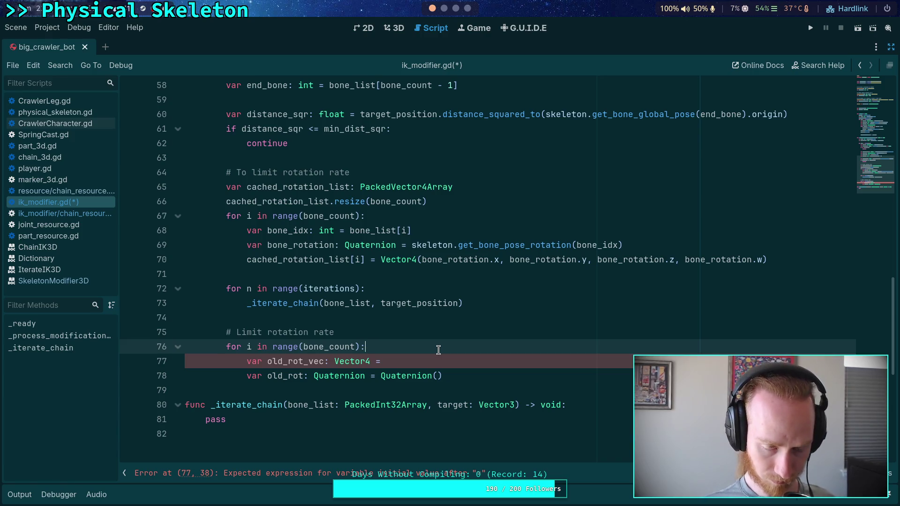
left_click(435, 359)
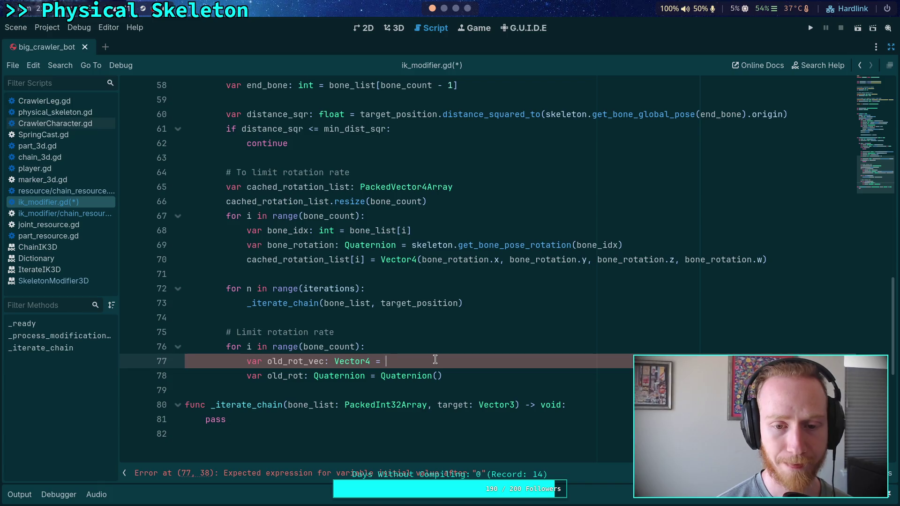
Step: Assign old_rot_vec from cached_rotation_list[i] on line 77
type("bone")
key("BackSpace")
key("BackSpace")
key("BackSpace")
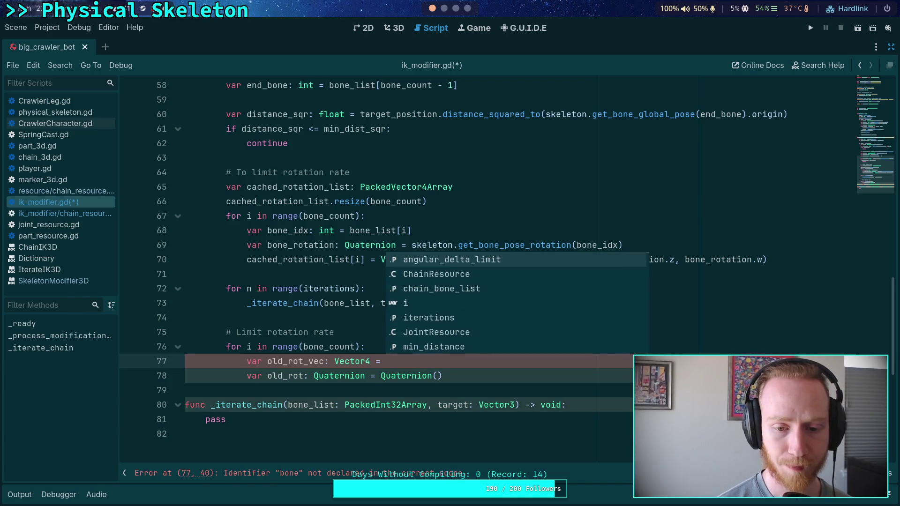
type("cac")
key("Return")
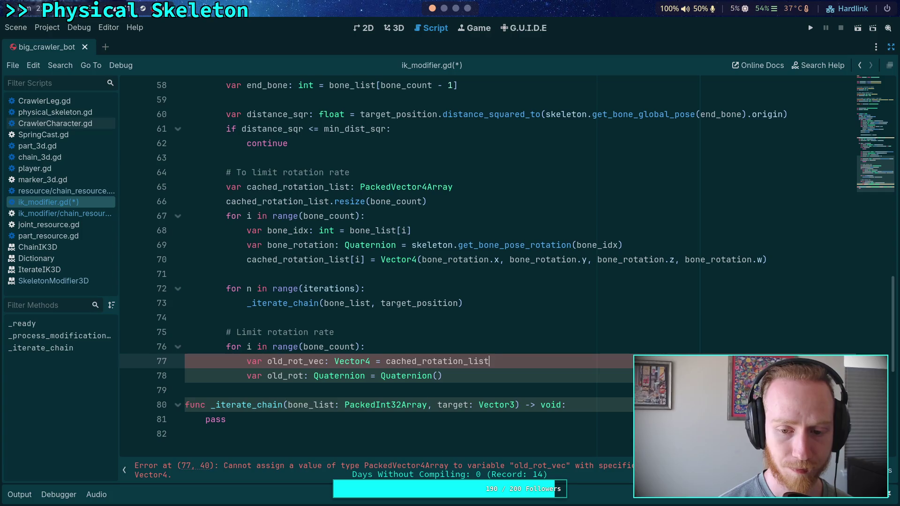
type("[i")
Step: Build old_rot as Quaternion(old_rot_vec.x, old_rot_vec.y, old_rot_vec.z, old_rot_vec.w) on line 78
left_click(437, 375)
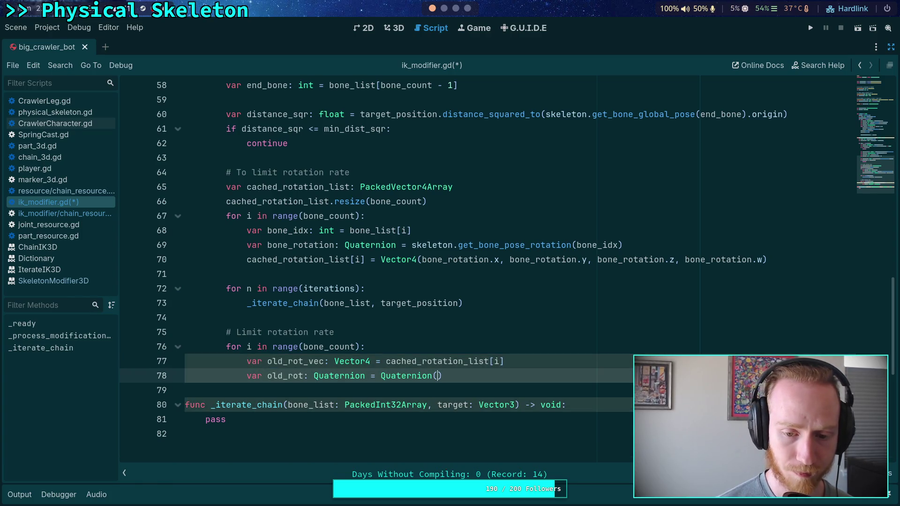
type("old_")
key("Return")
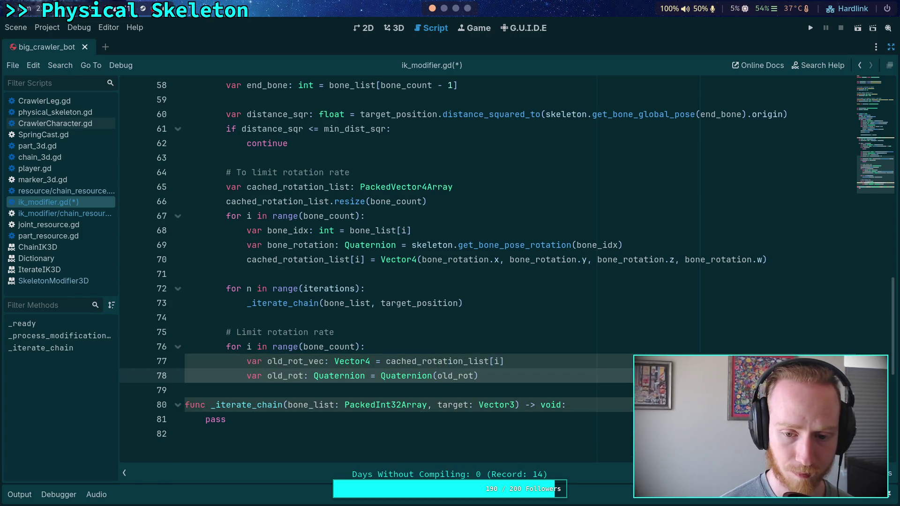
type("_vec,")
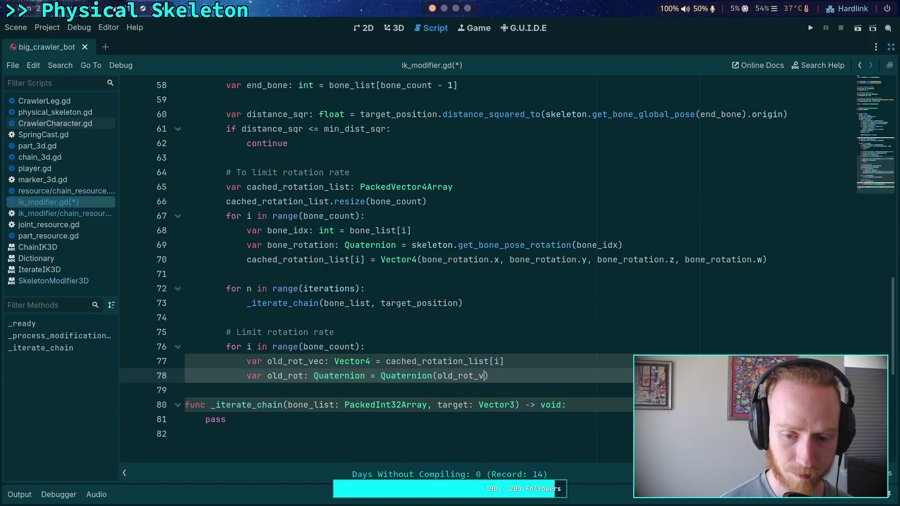
key("BackSpace")
type(".x")
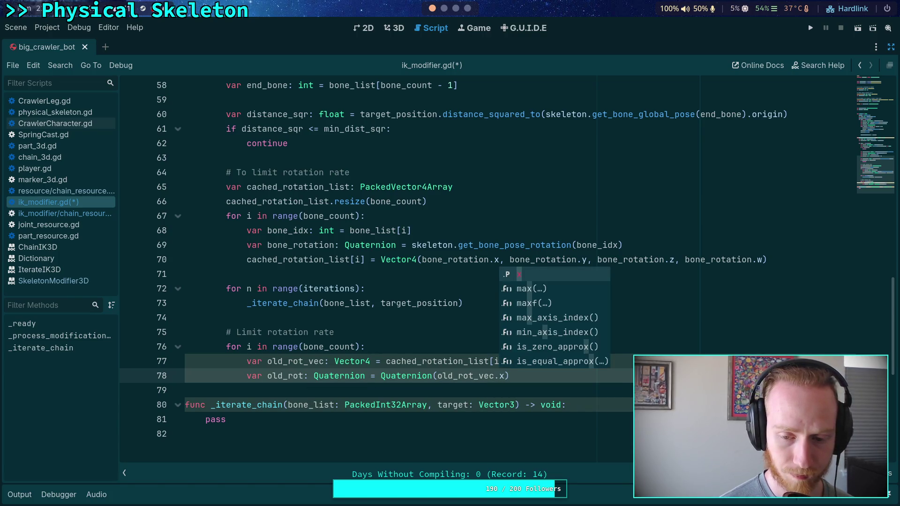
key("BackSpace")
key("BackSpace")
key("BackSpace")
key("BackSpace")
key("BackSpace")
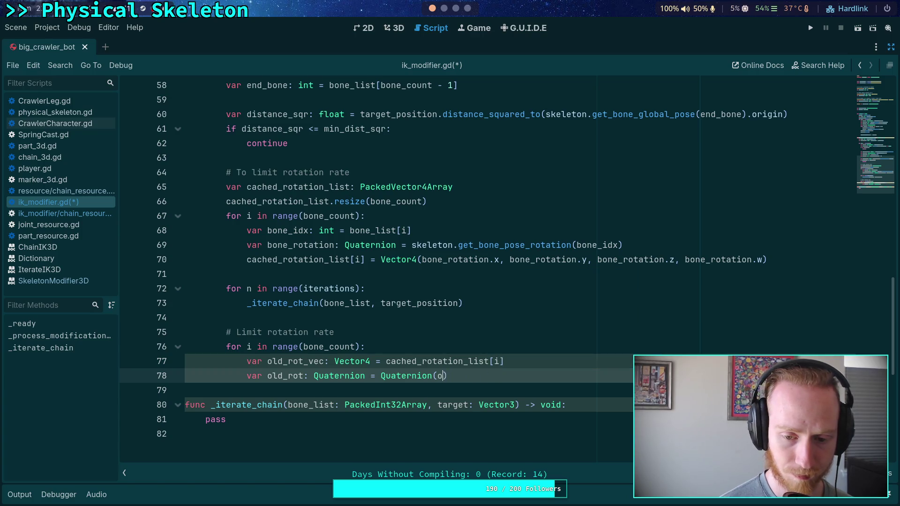
type("(")
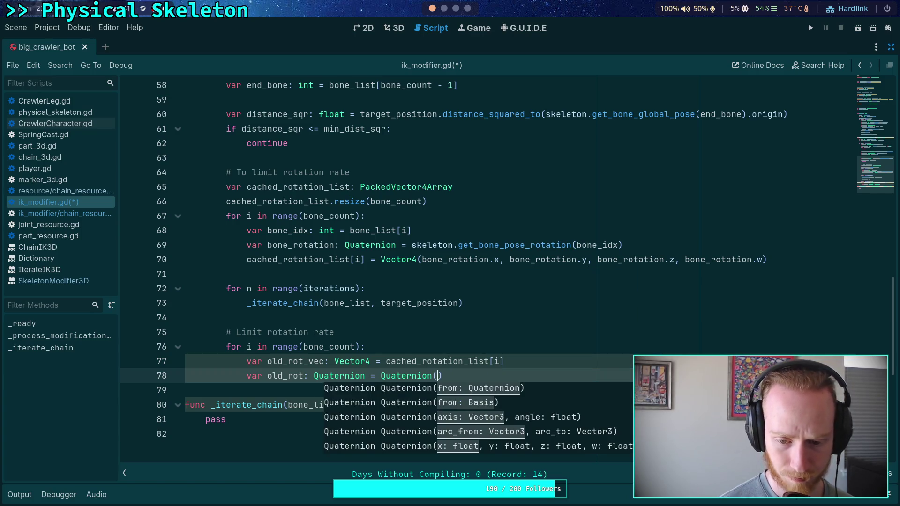
type("old_")
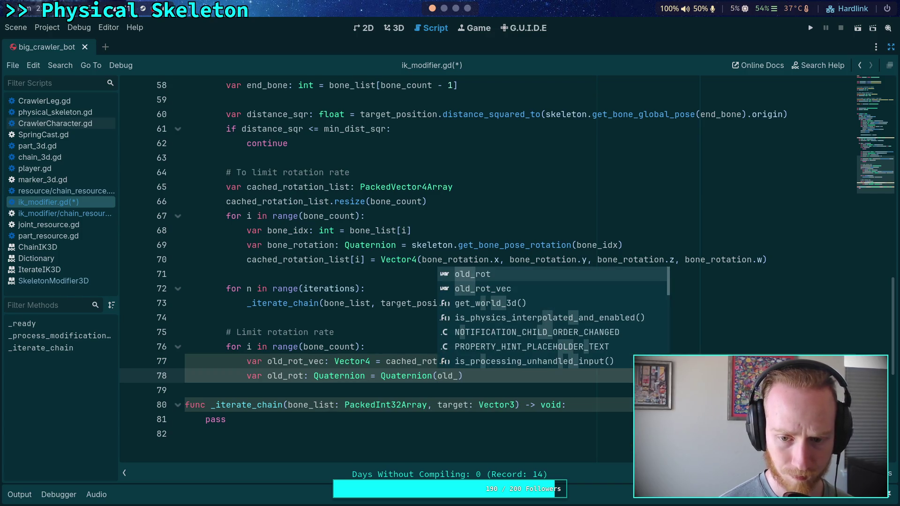
key("Down")
key("Return")
type(".x,")
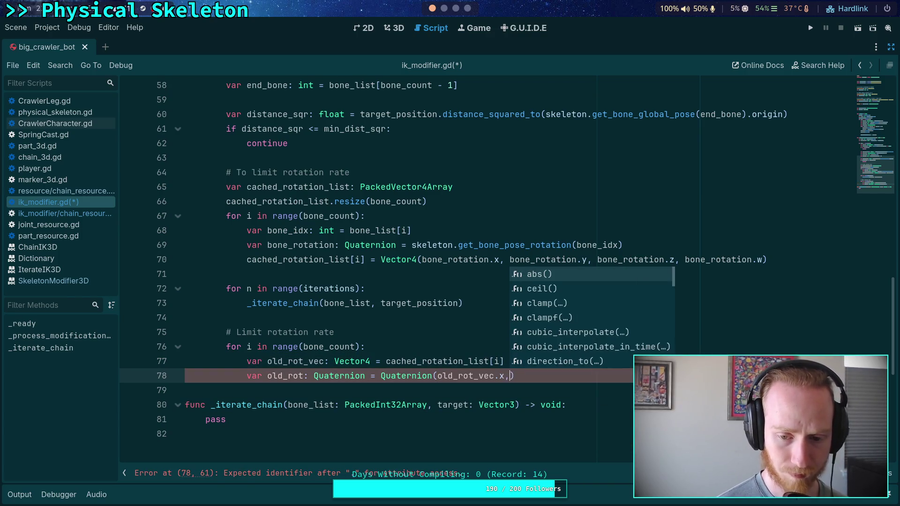
type(" old_")
key("Down")
key("Return")
type(".")
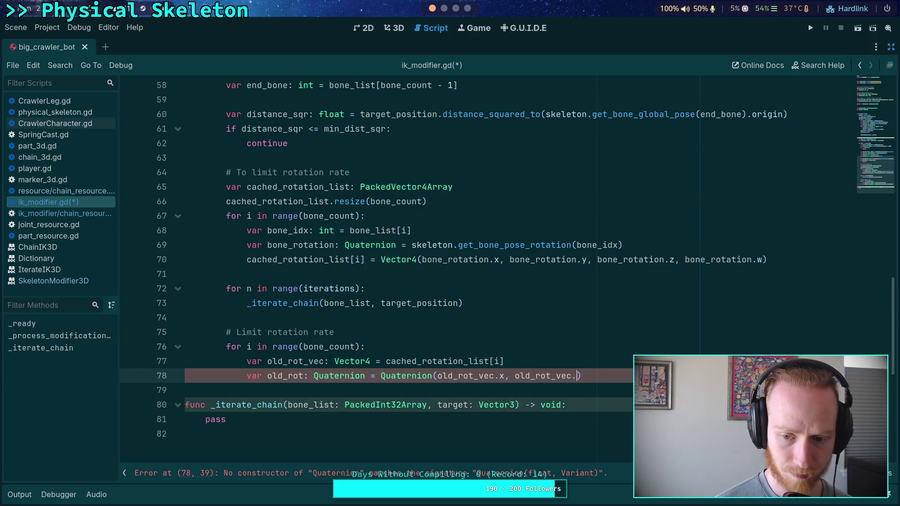
type("y, old")
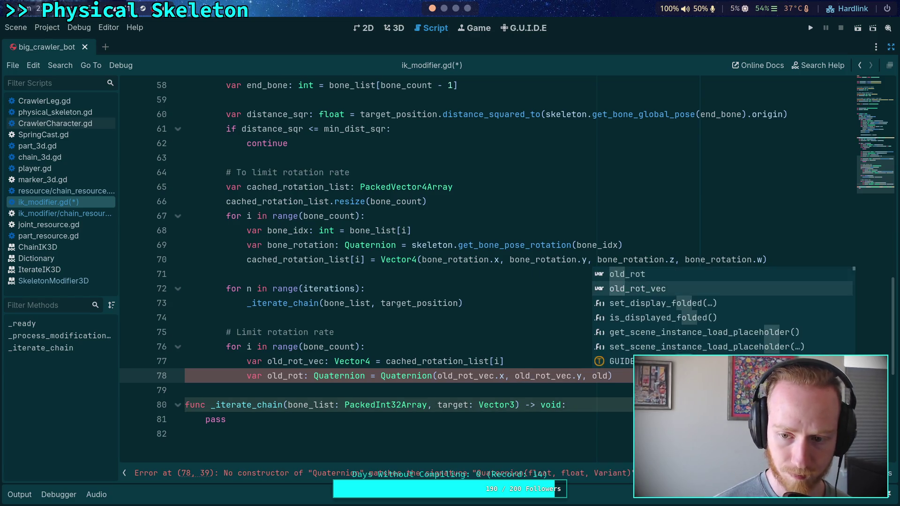
key("Return")
type(".")
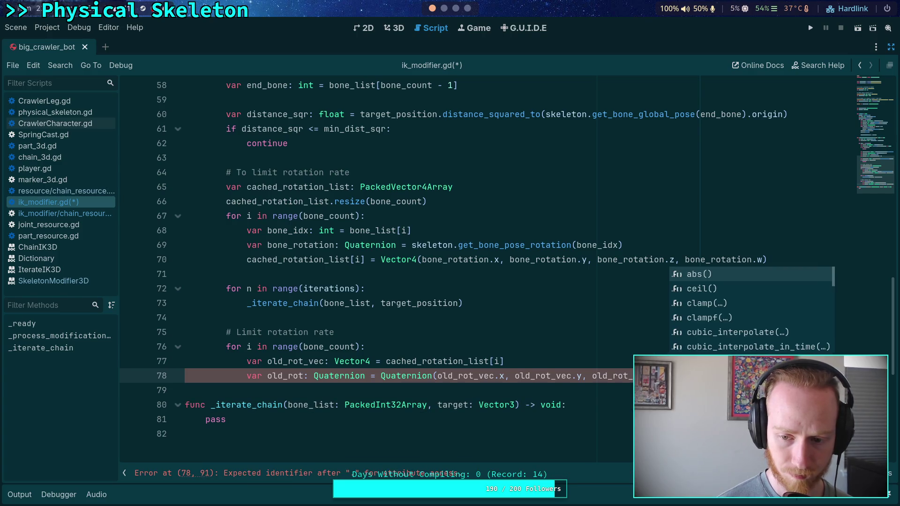
type("z, ol")
key("Return")
type(".")
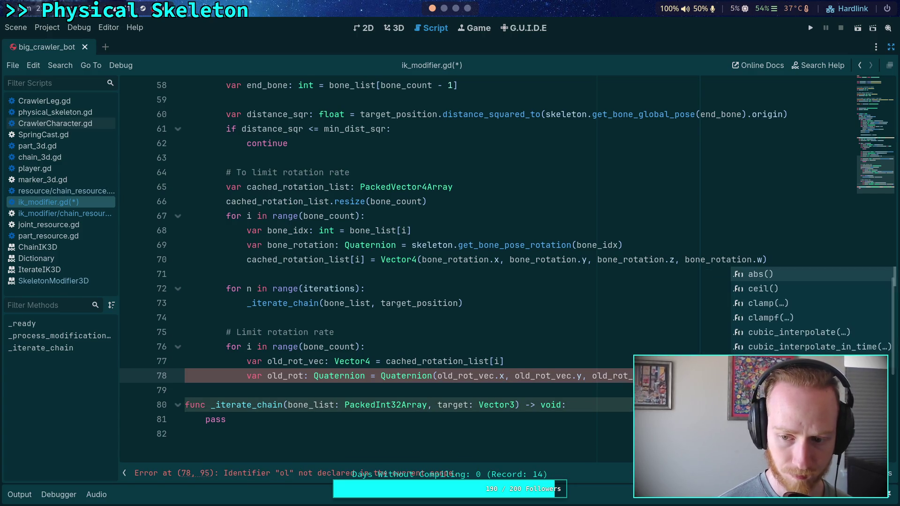
type("w)")
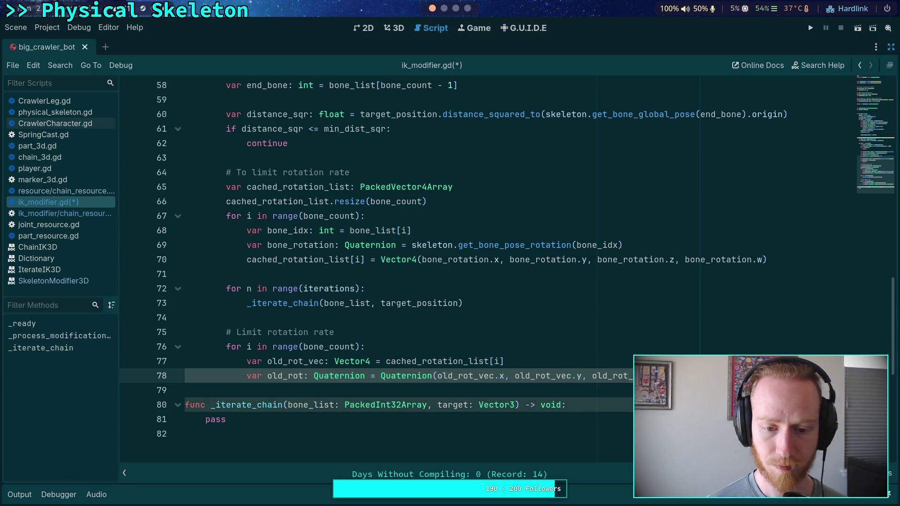
key("Return")
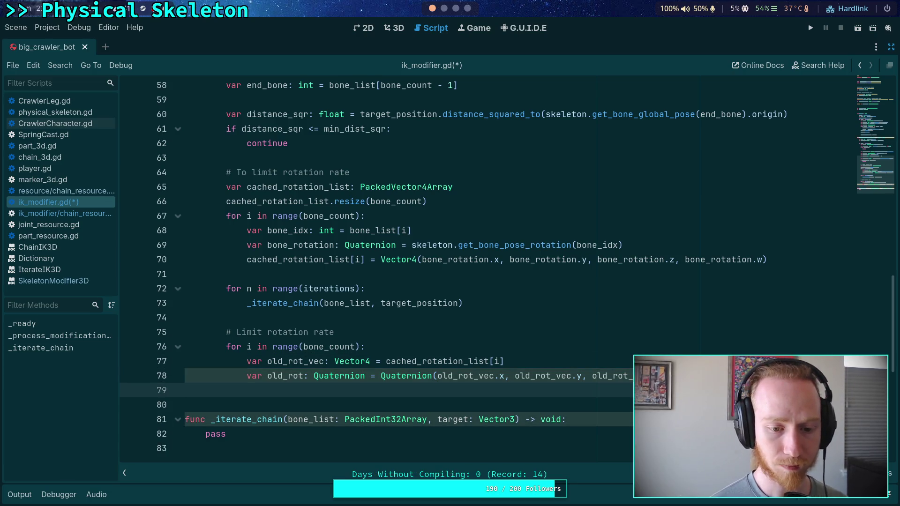
Step: Declare var new_rot: Quaternion = skeleton.get_bone_pose_rotation(bone_idx)
type("var ne")
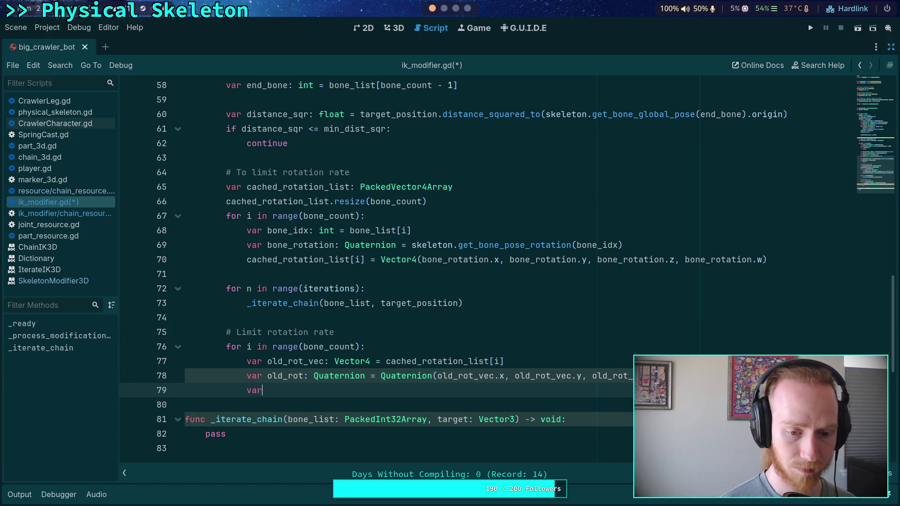
type("w_rot")
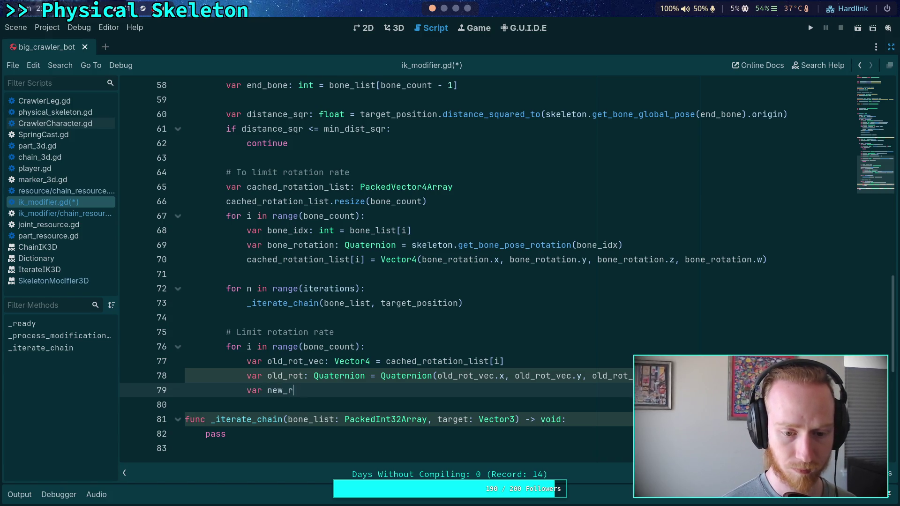
type(": Quatern")
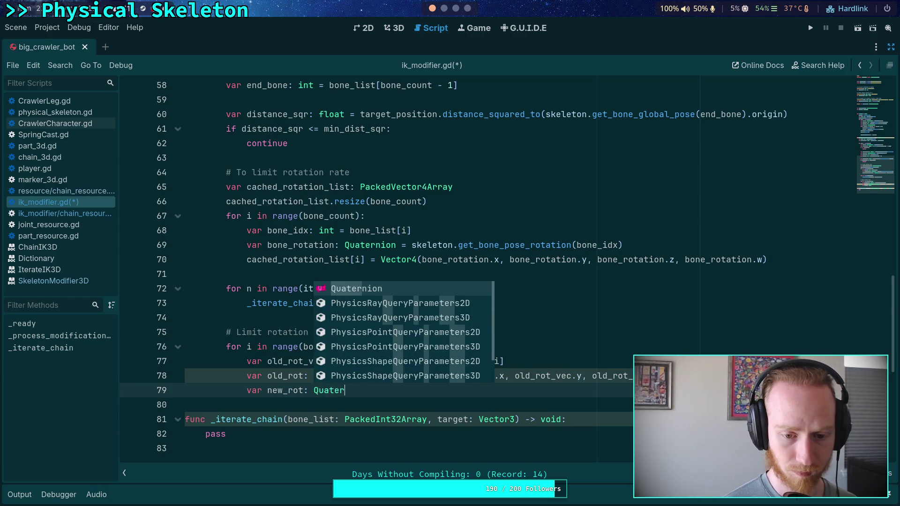
type("ion")
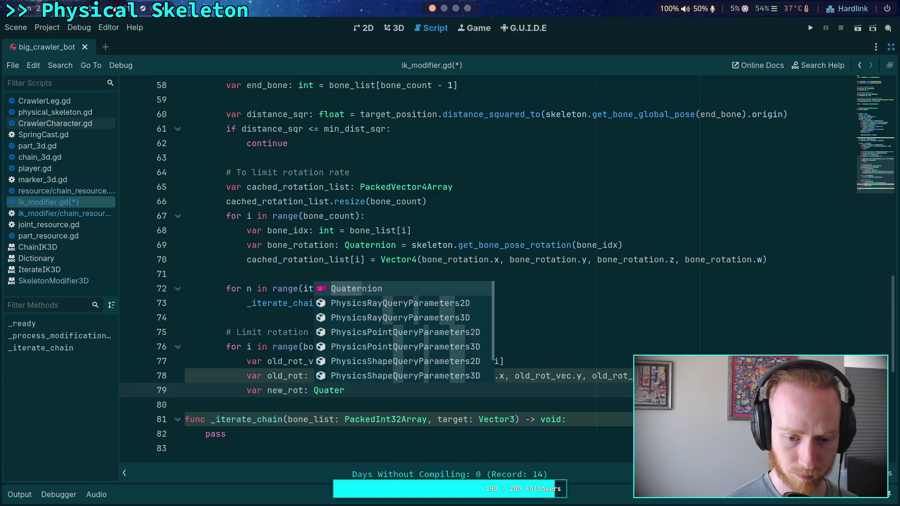
type(" = skeleton")
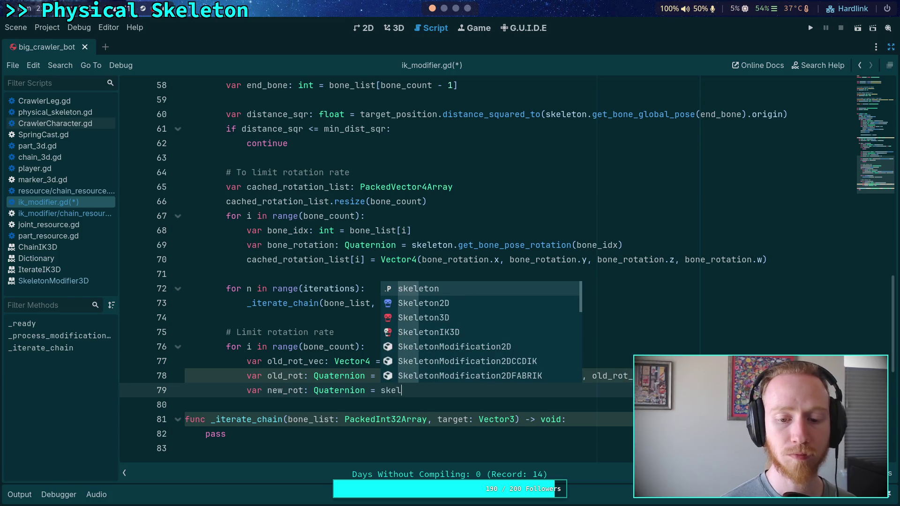
type(".get_bone")
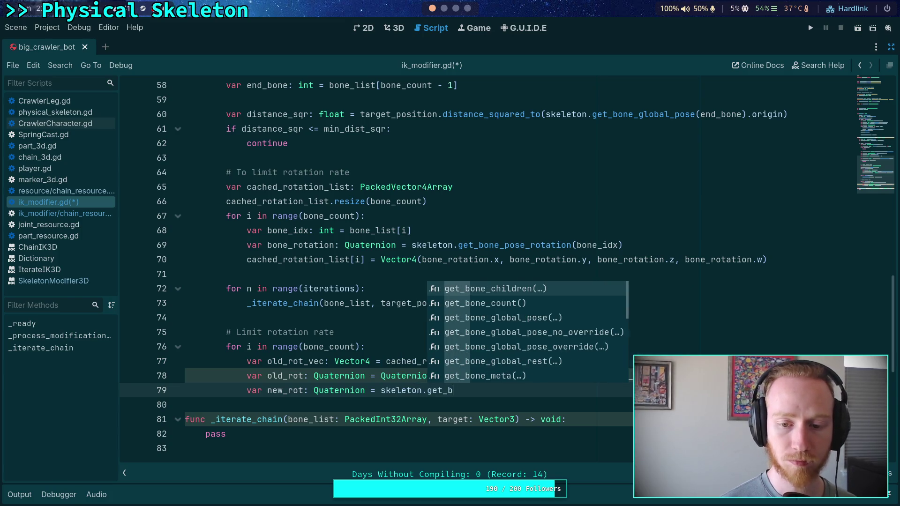
type("_pos")
key("Down")
key("Down")
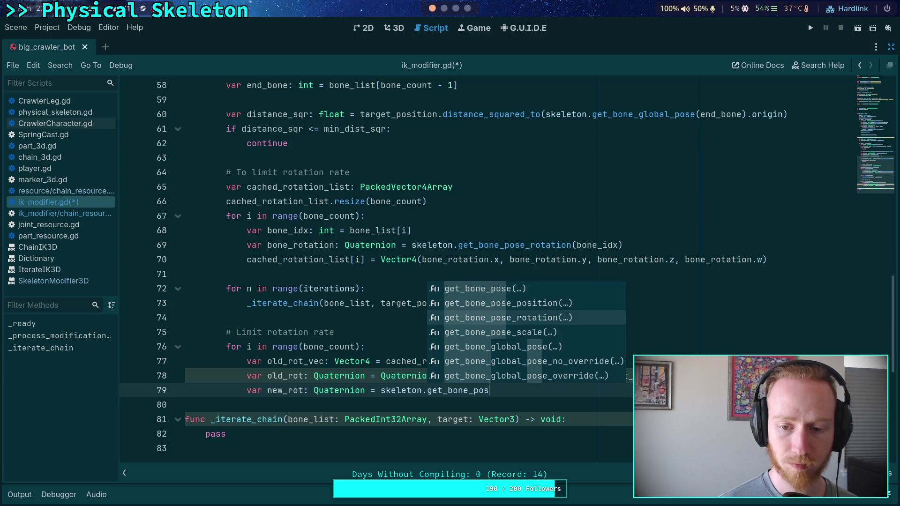
key("Return")
type("bone_idx")
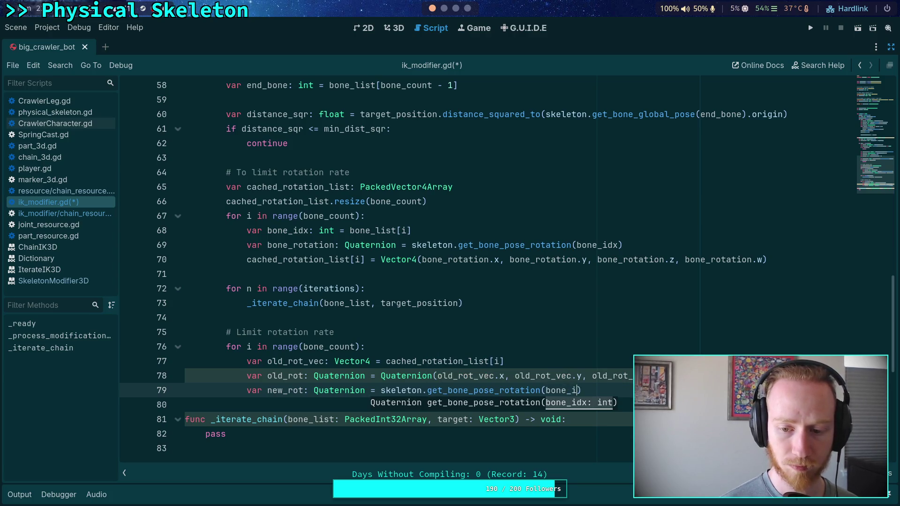
Step: Insert var bone_idx: int = bone_list[i] at the top of the rate-limit loop
key("Up")
key("Up")
key("Up")
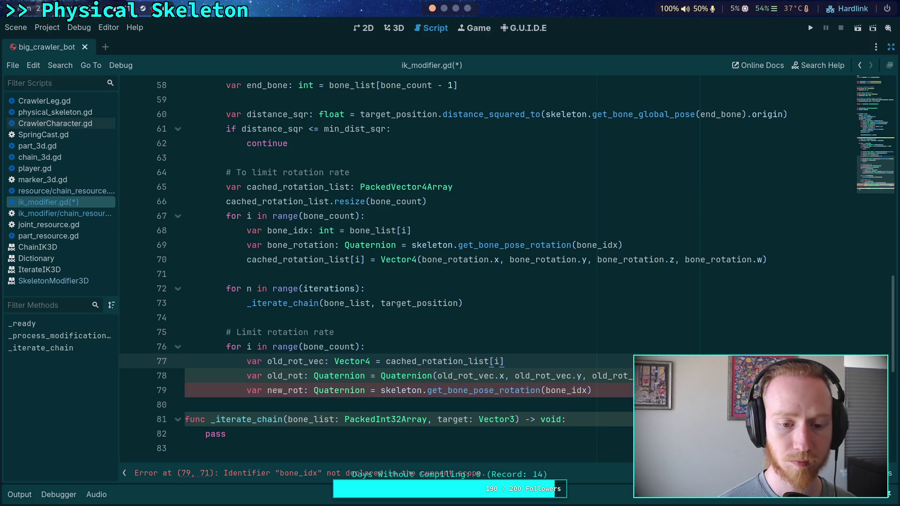
key("Return")
type("zal mos")
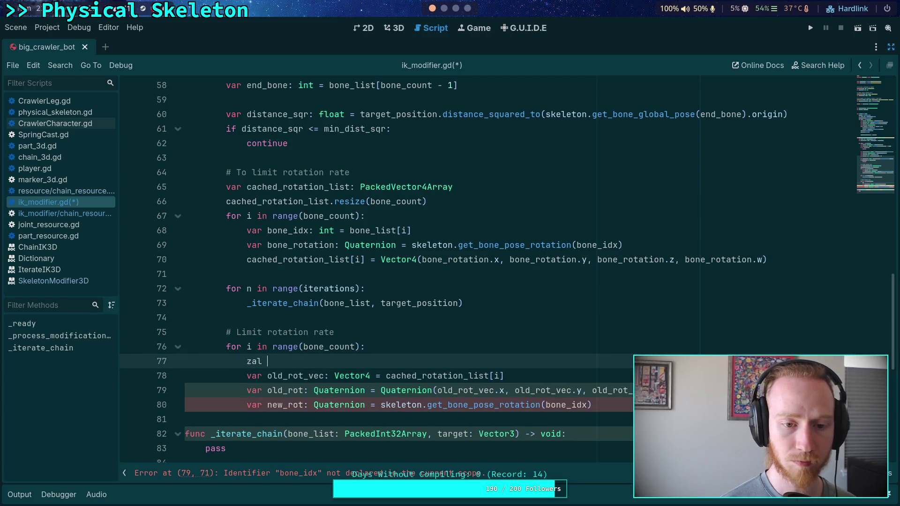
key("BackSpace")
key("BackSpace")
key("BackSpace")
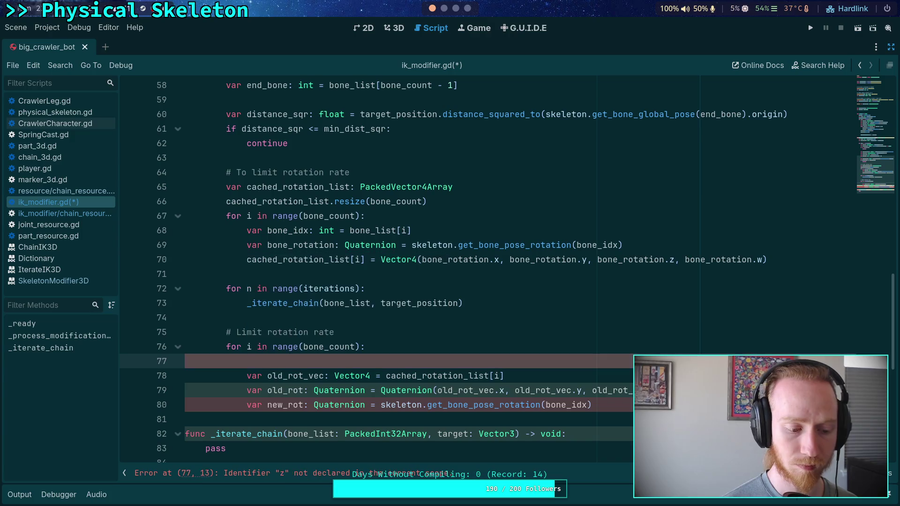
type("var bone_id")
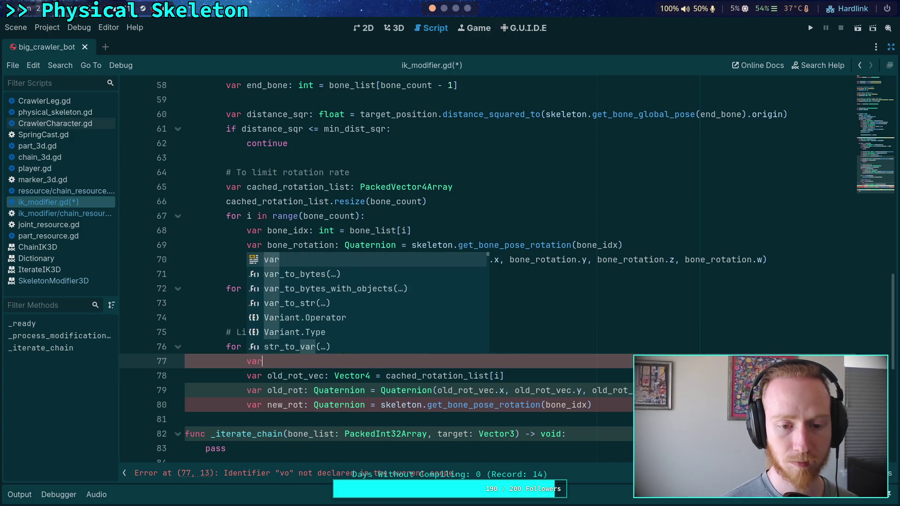
type("x: int = bone")
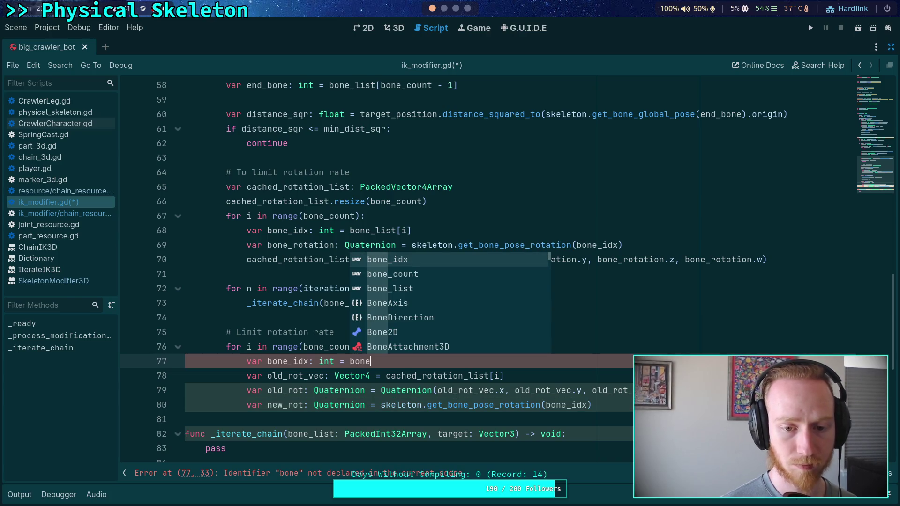
key("Down")
key("Down")
key("Return")
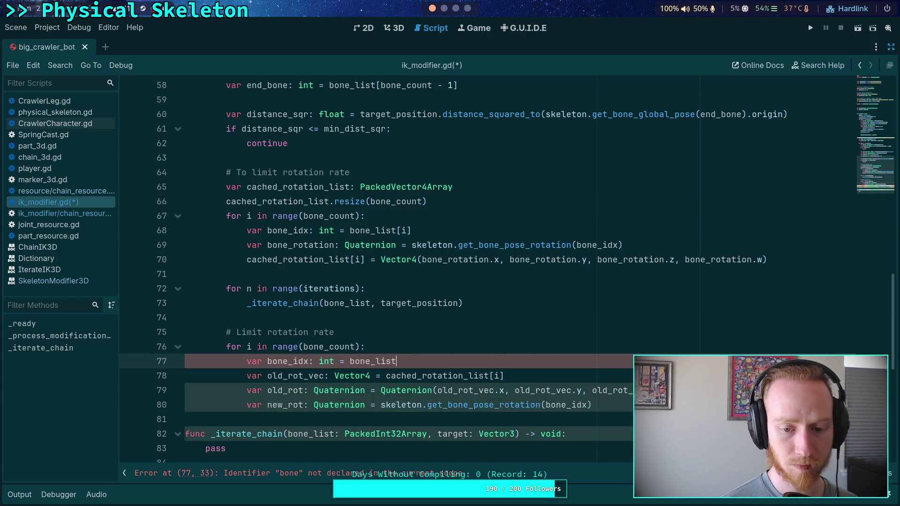
type("[i]")
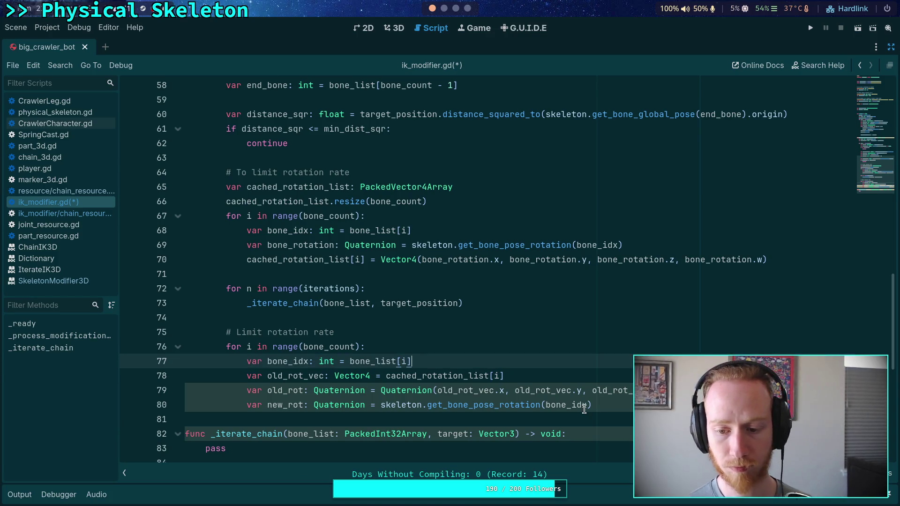
left_click(600, 405)
key("Return")
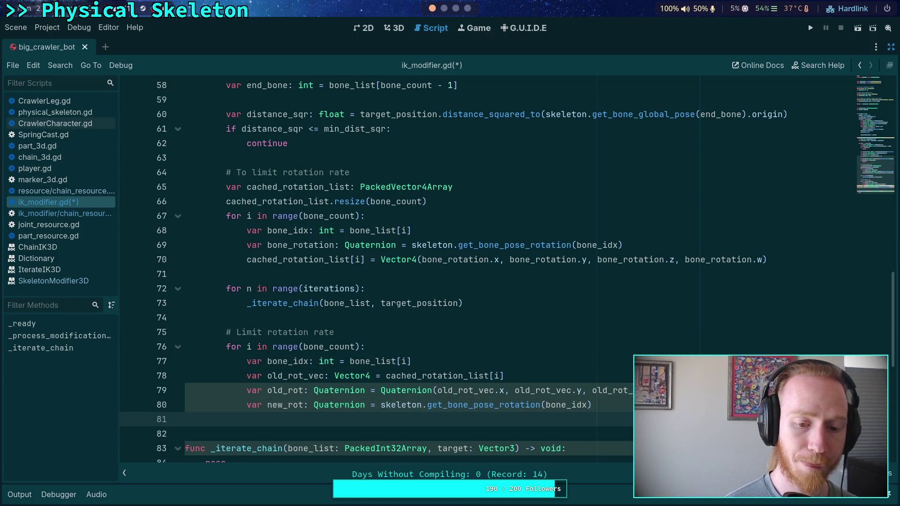
Step: Add var angle: float = old_rot.angle_to(new_rot) on line 81 and review the function
type("var ng")
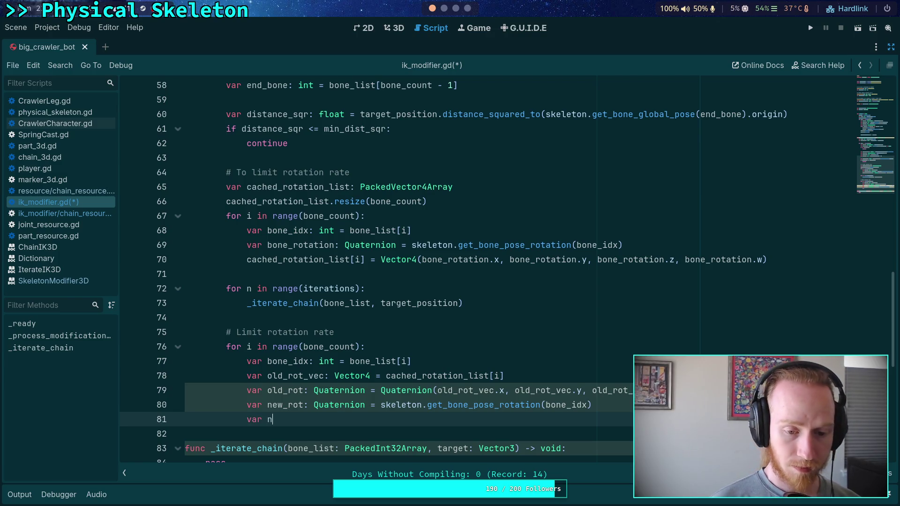
key("BackSpace")
key("BackSpace")
type("angle =")
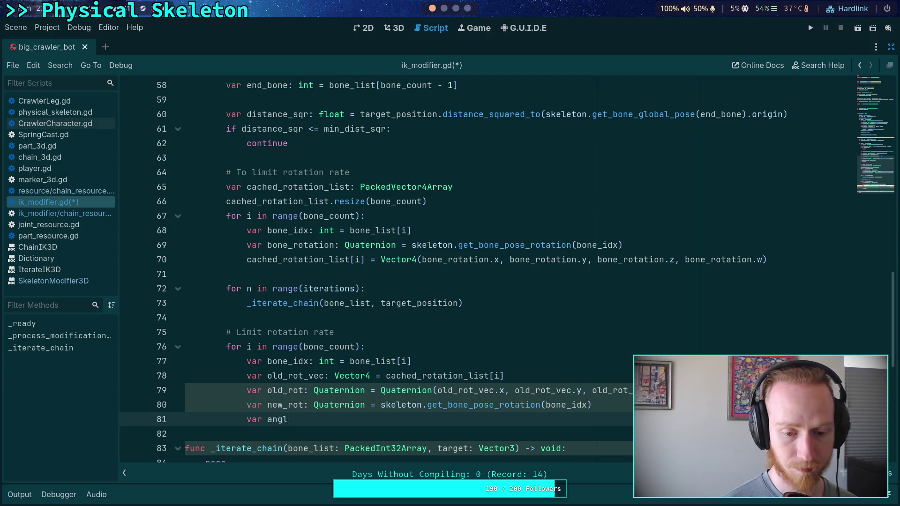
key("BackSpace")
key("BackSpace")
type(": float = ")
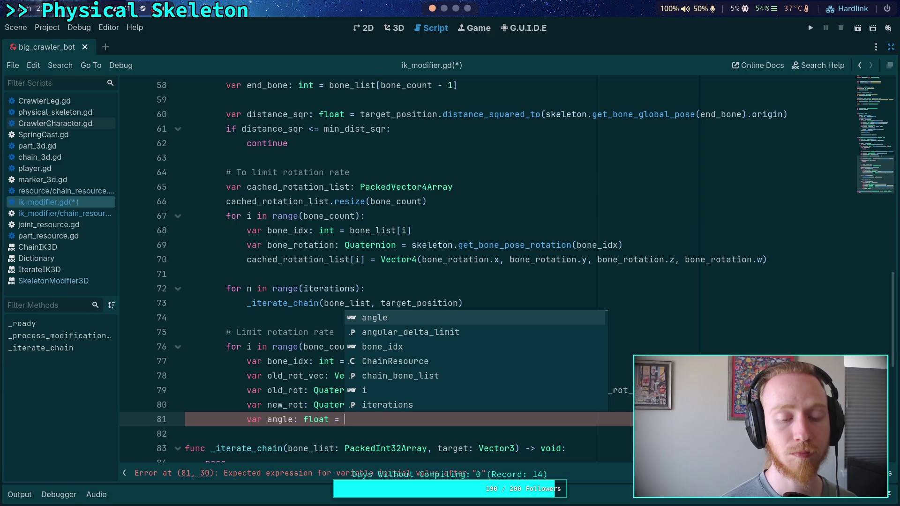
type("old_rot.a")
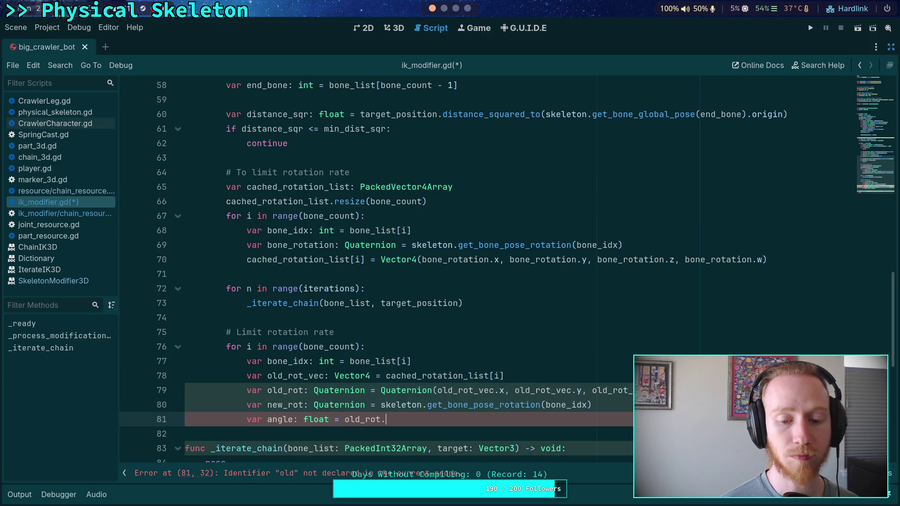
key("Return")
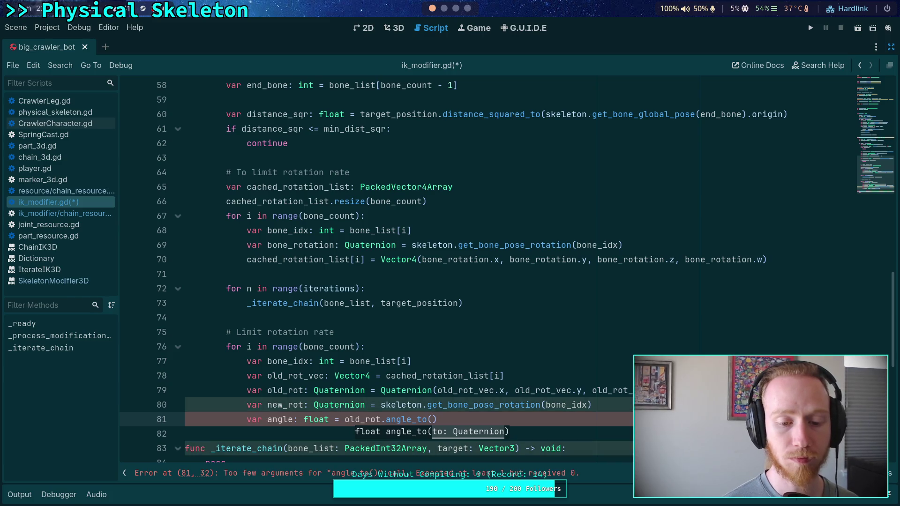
type("new_rot)")
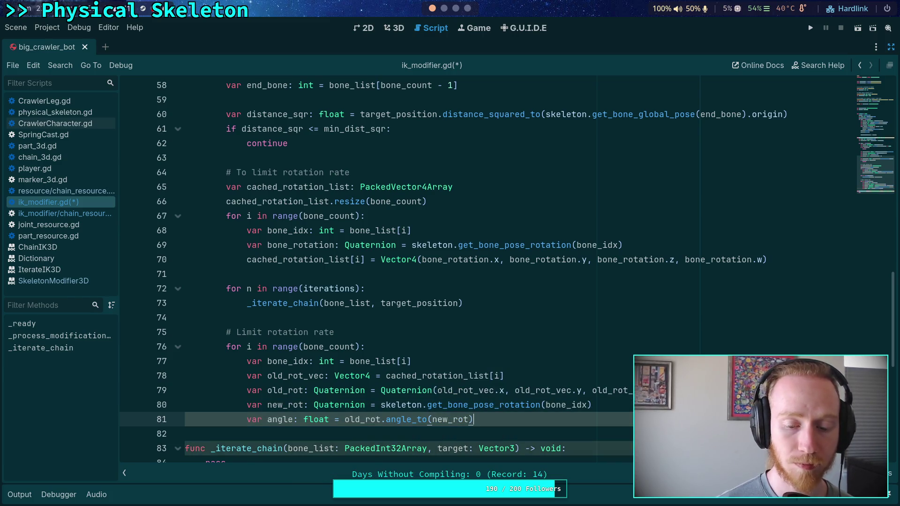
key("Return")
scroll(463, 340, "down", 1)
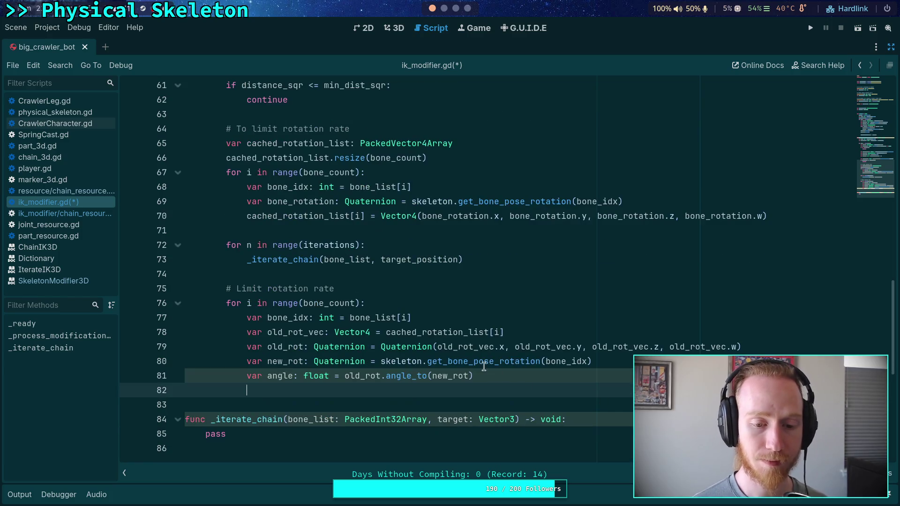
scroll(463, 340, "up", 8)
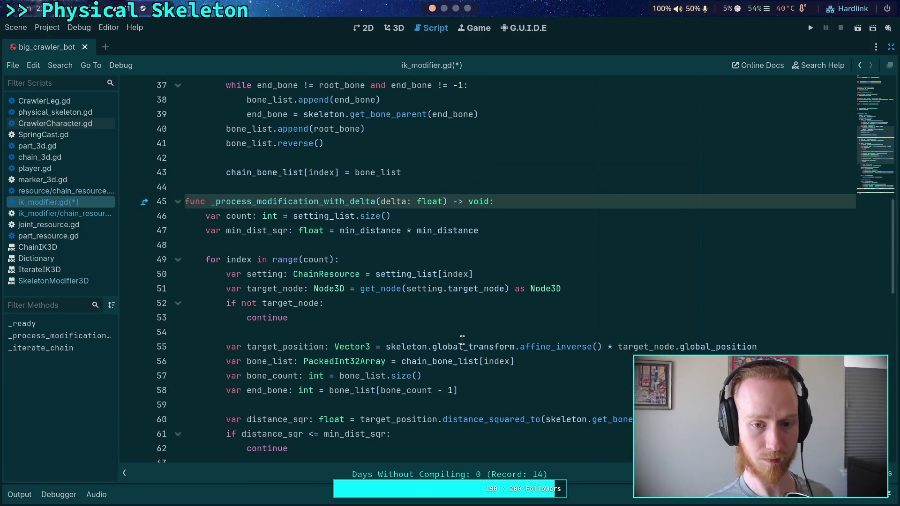
scroll(462, 340, "down", 1)
scroll(463, 340, "down", 6)
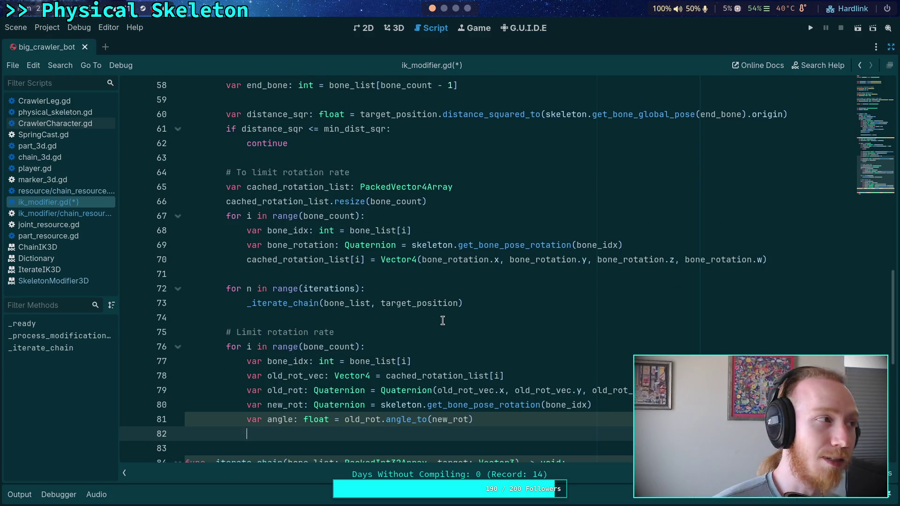
scroll(443, 320, "down", 1)
scroll(442, 320, "down", 1)
scroll(470, 342, "up", 1)
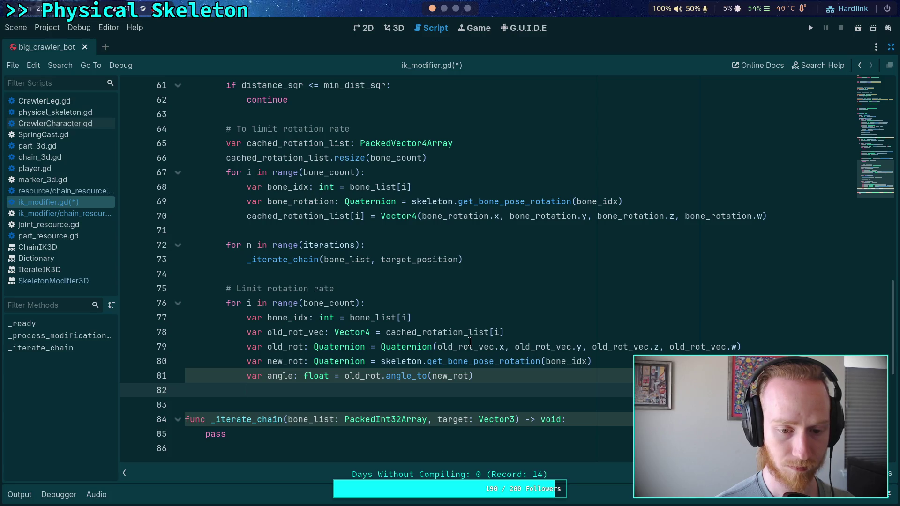
Step: Begin the line new_rot = old_rot.slerpni( on line 82
type("var new_rot")
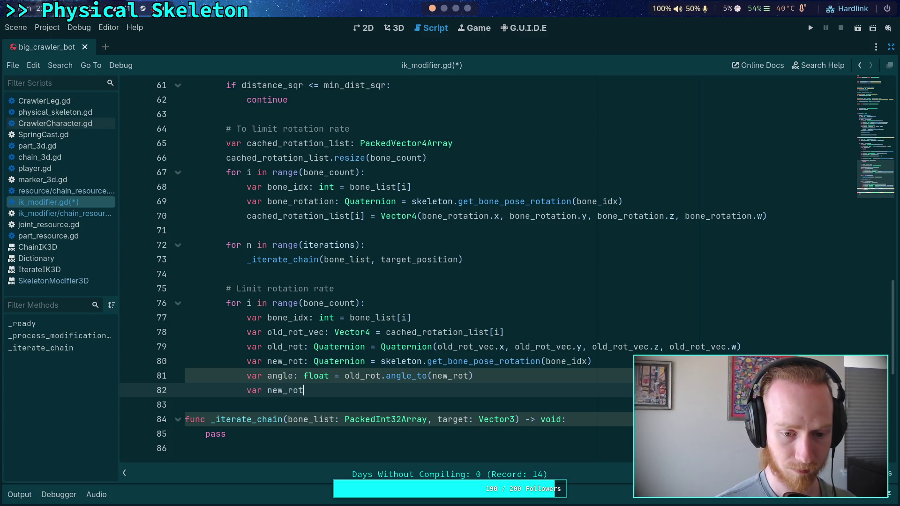
key("ctrl+BackSpace")
key("ctrl+BackSpace")
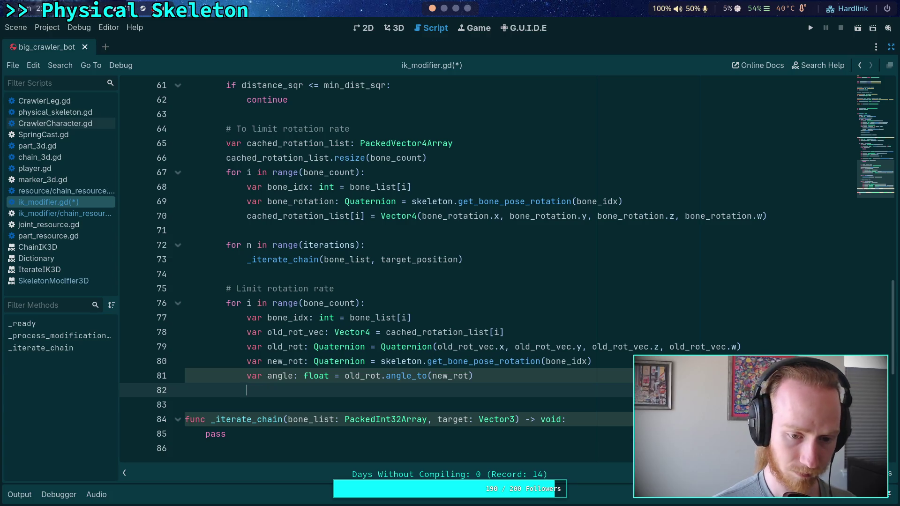
type("new_")
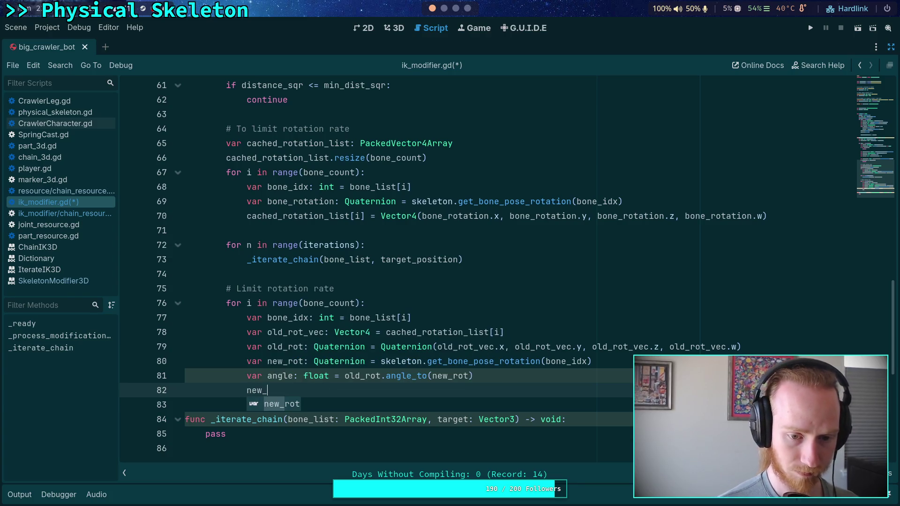
key("Return")
type("=")
key("ctrl+space")
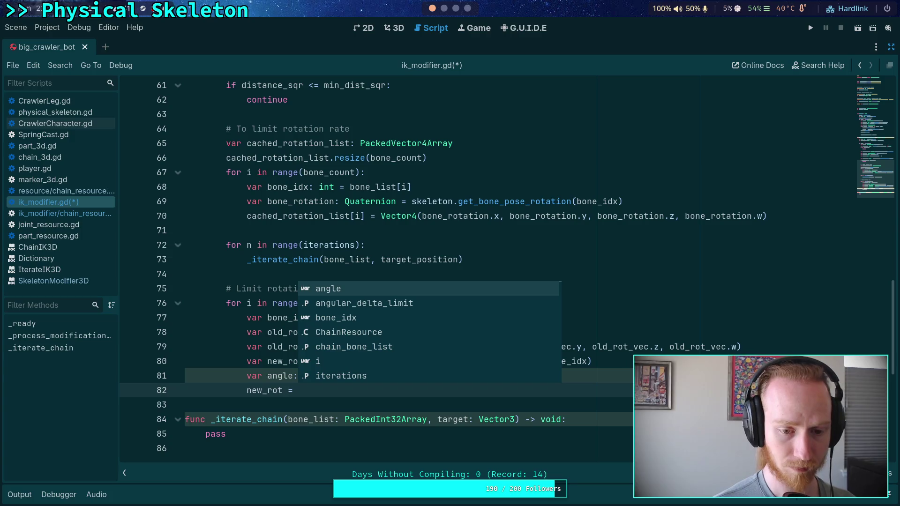
type("old_rot.")
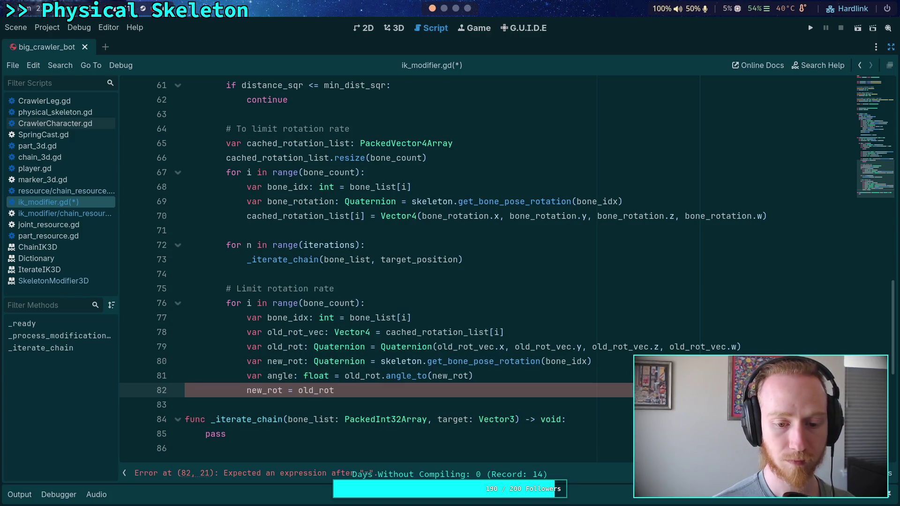
type("slerp")
key("Return")
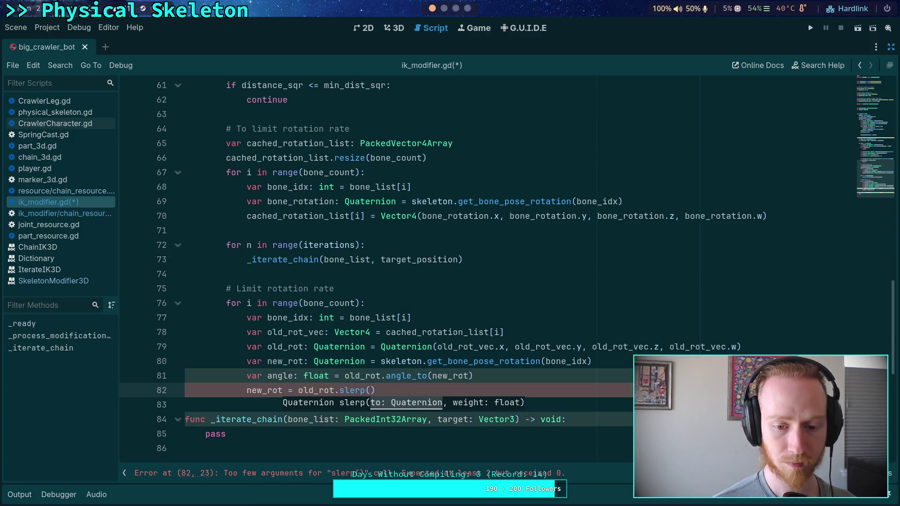
key("BackSpace")
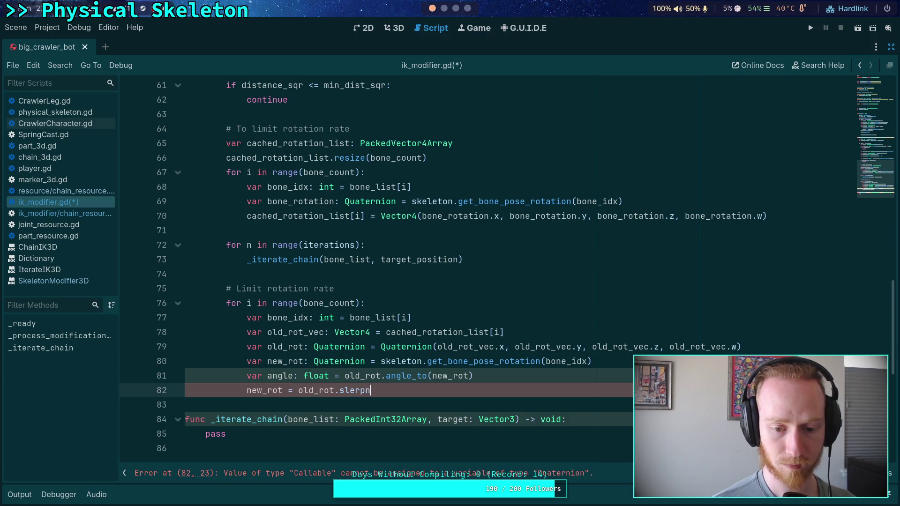
type("n")
key("Return")
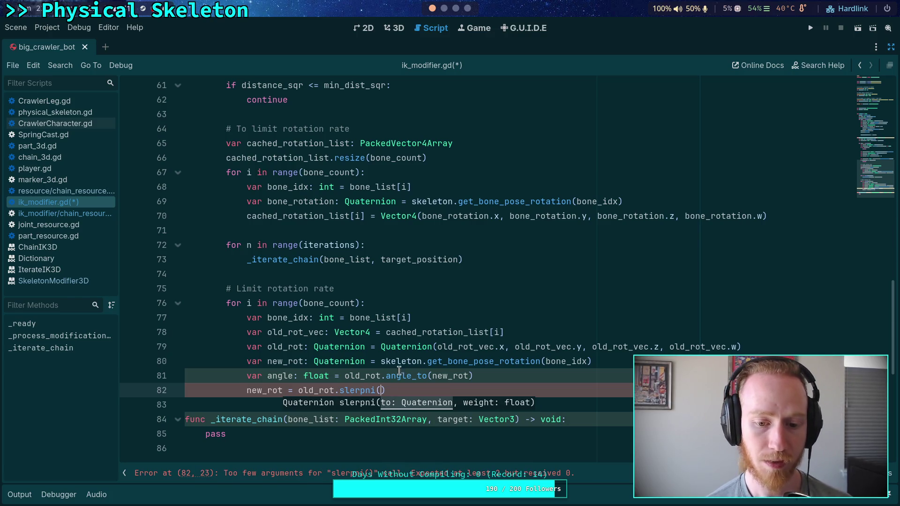
Step: View the Quaternion class reference for slerp and slerpni
mouse_move(374, 387)
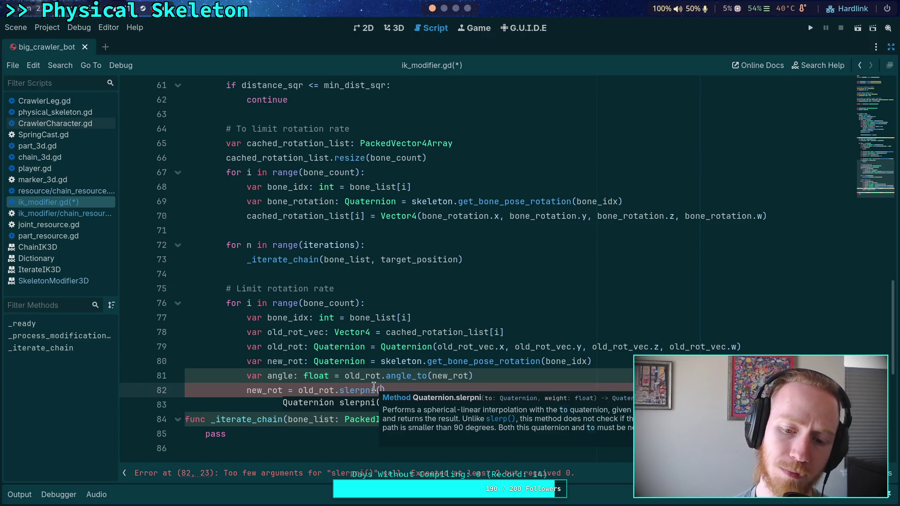
left_click(496, 419)
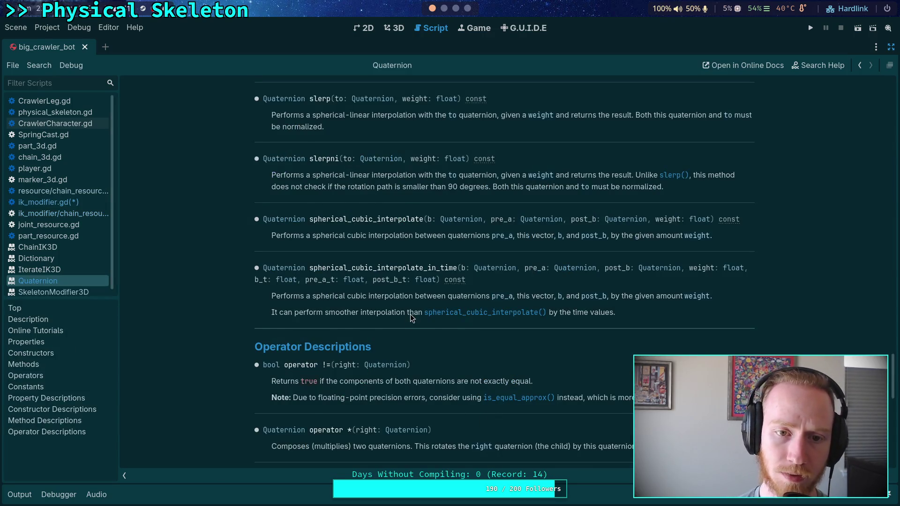
scroll(456, 335, "up", 1)
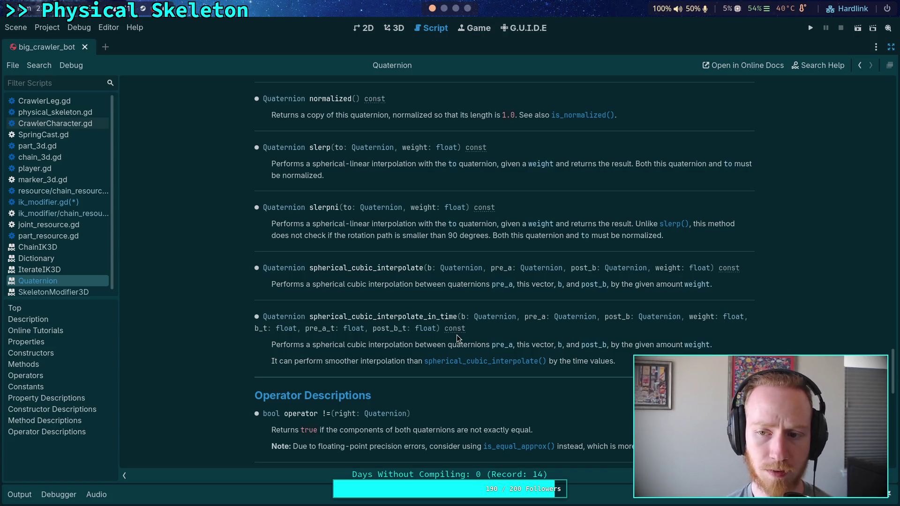
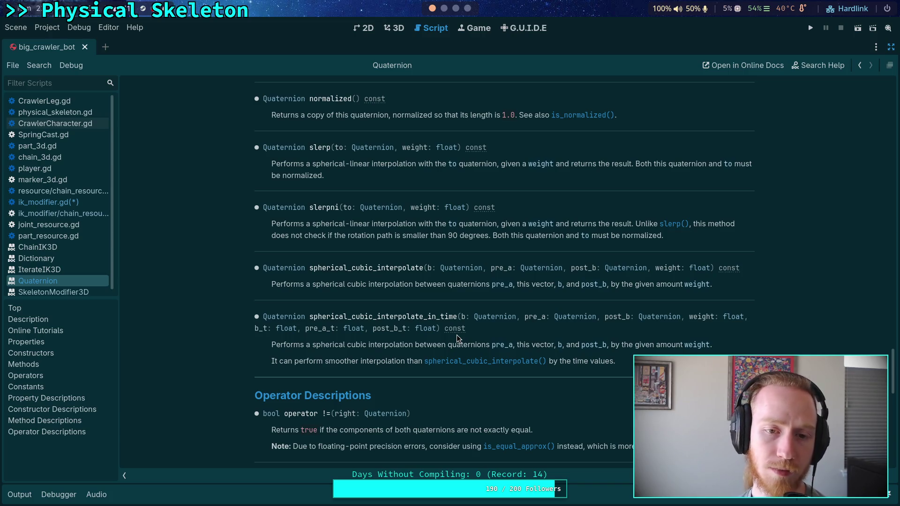
Step: Glance at the IterateIK3D C++ source, then return to the Godot script editor
key("alt+Tab")
mouse_move(461, 261)
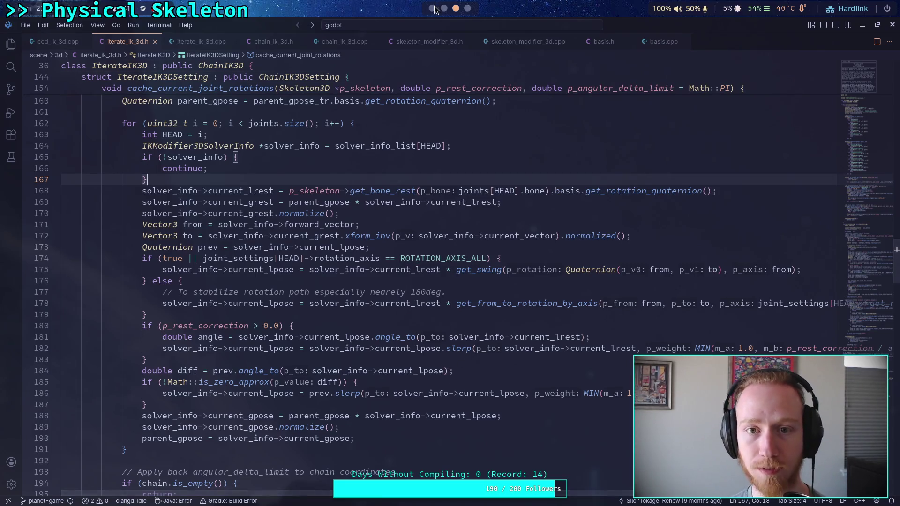
key("alt+Tab")
Step: Close the Quaternion, Dictionary, ChainIK3D and IterateIK3D doc pages from the script list
right_click(47, 284)
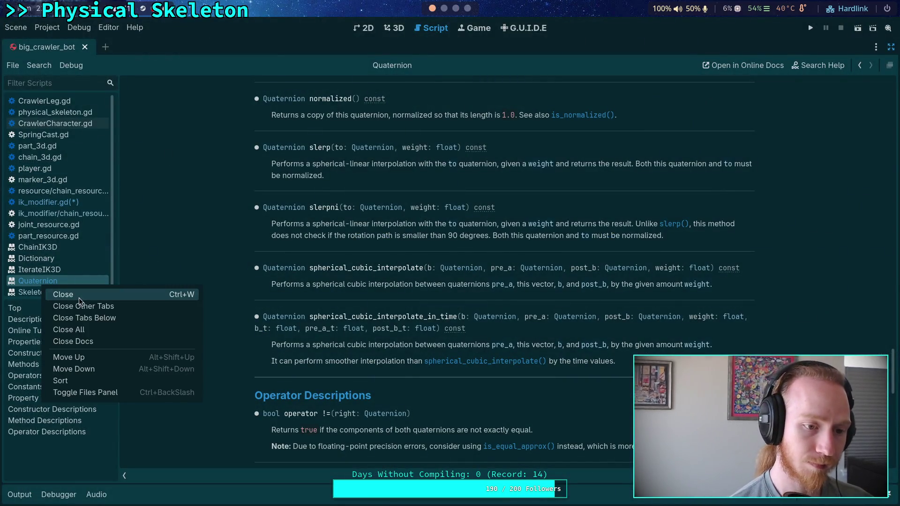
left_click(79, 298)
left_click(64, 261)
right_click(57, 261)
left_click(71, 265)
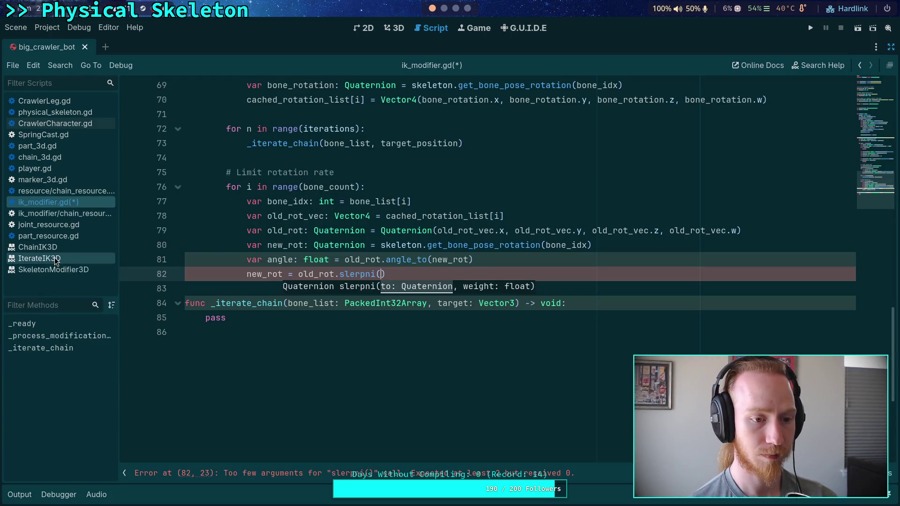
left_click(61, 249)
right_click(61, 249)
left_click(66, 258)
right_click(55, 253)
left_click(57, 257)
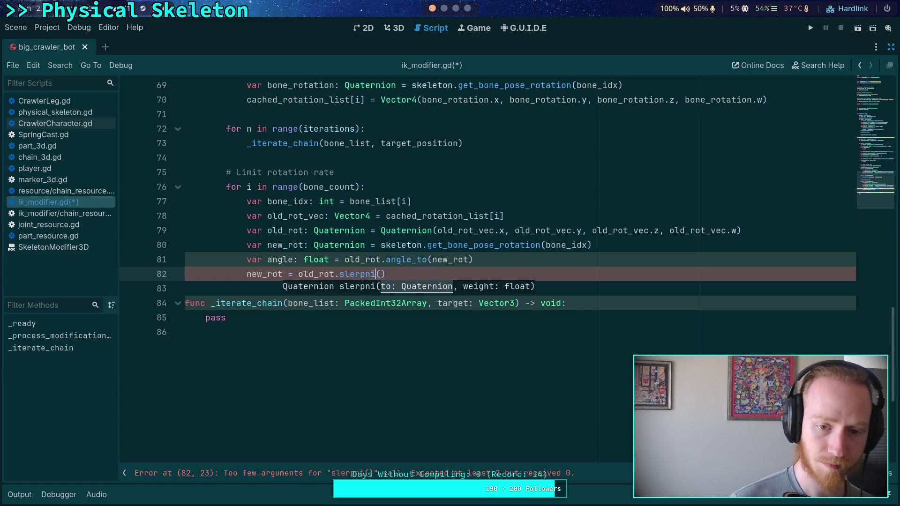
Step: Change line 82's slerpni call to slerp(new_rot, minf(1.0, angular_delta_limit))
key("BackSpace")
key("BackSpace")
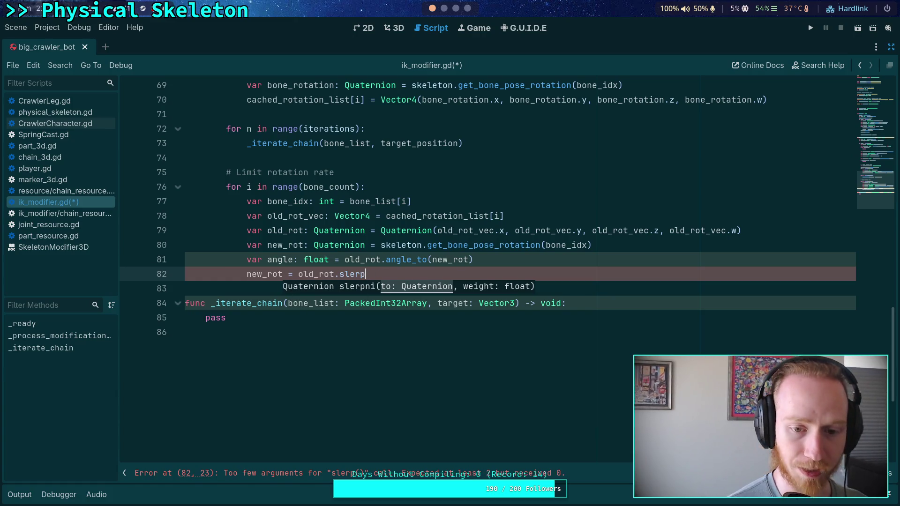
key("Right")
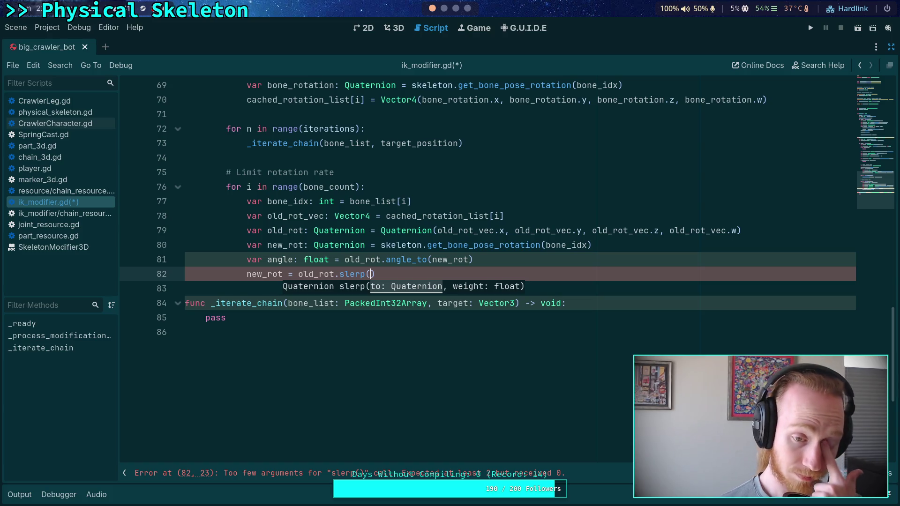
type("new_rot, ")
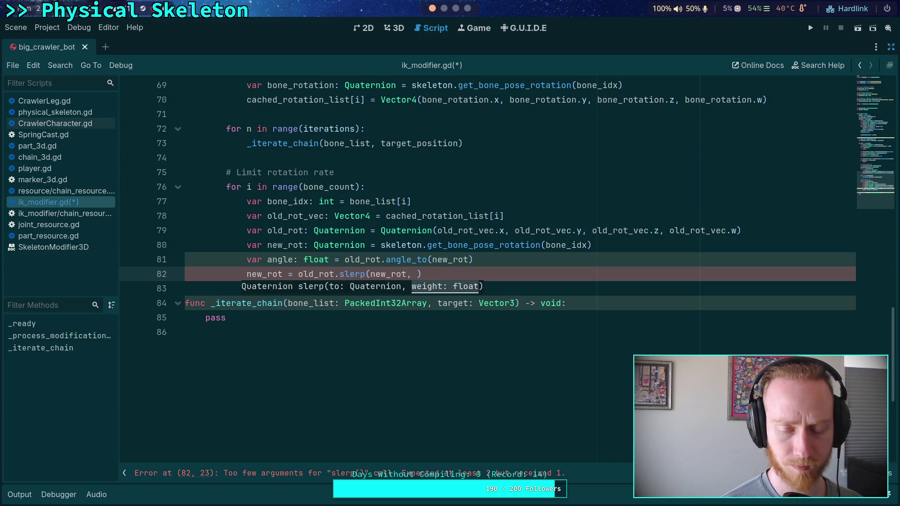
type("M")
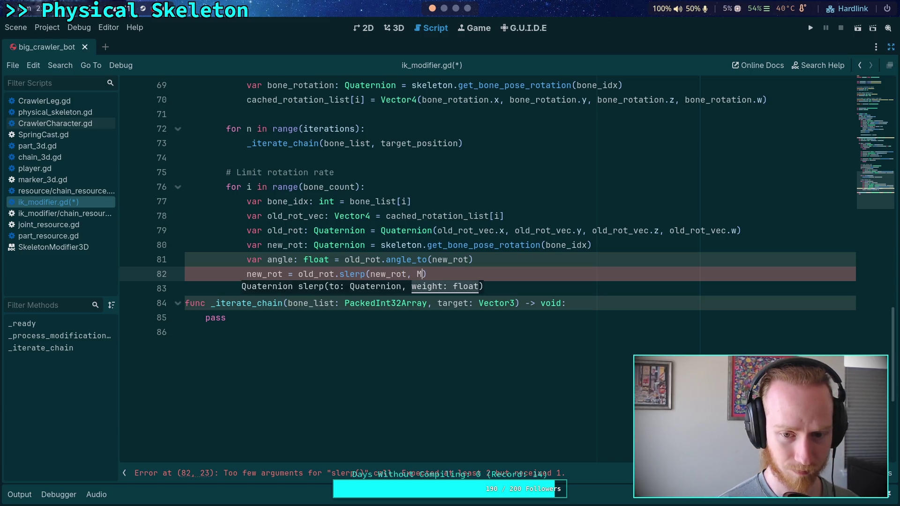
key("BackSpace")
type("minf(")
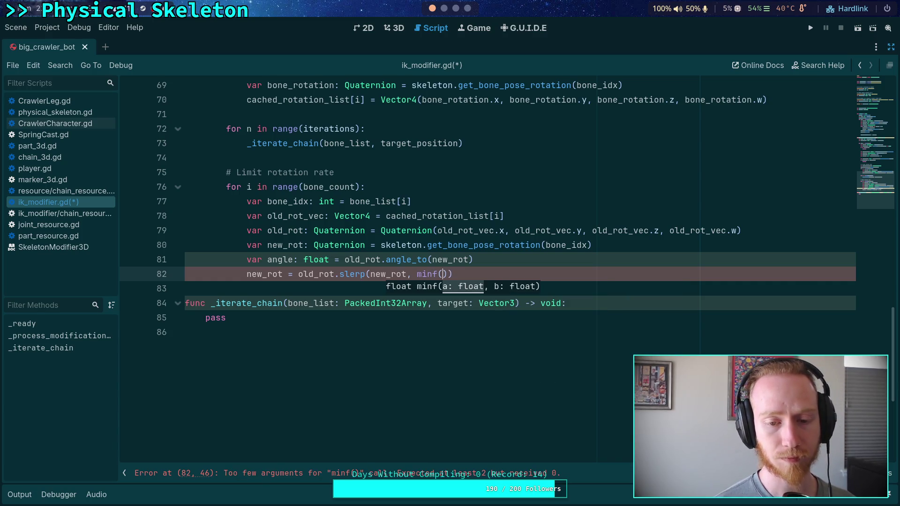
type("1.0, ma")
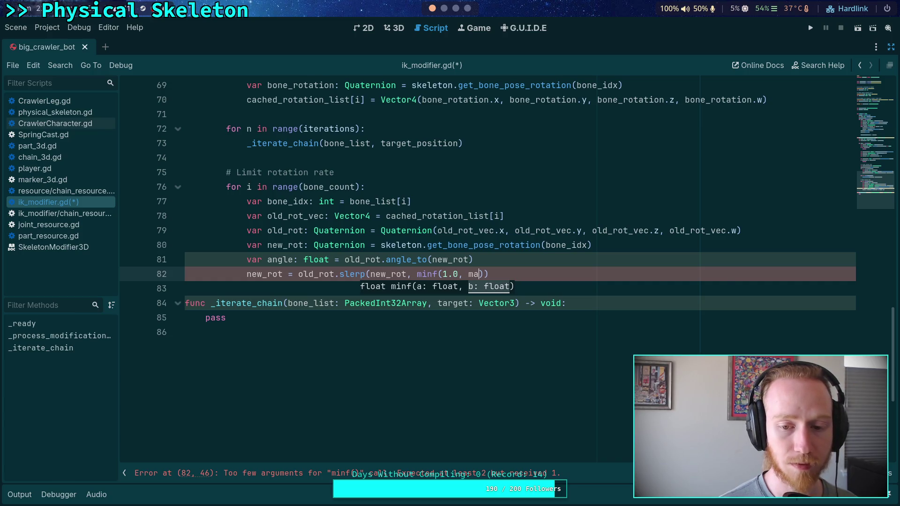
key("ctrl+space")
key("Down")
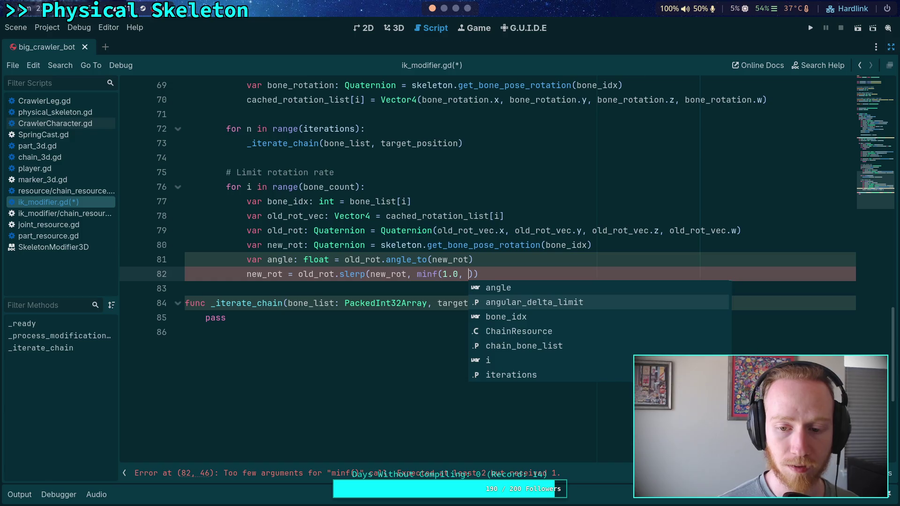
key("Return")
type("*")
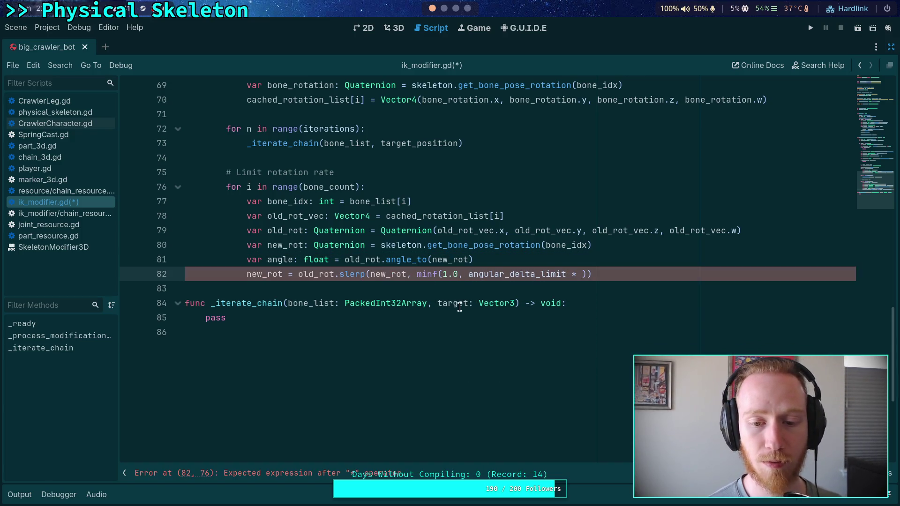
key("BackSpace")
key("BackSpace")
key("BackSpace")
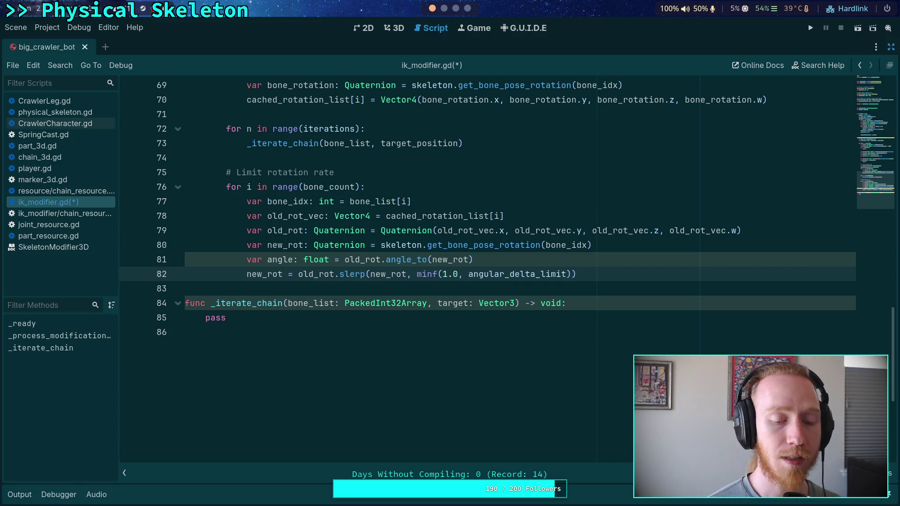
Step: Make the slerp weight minf(1.0, (angular_delta_limit * delta) / angle) on line 82
type("/ angle")
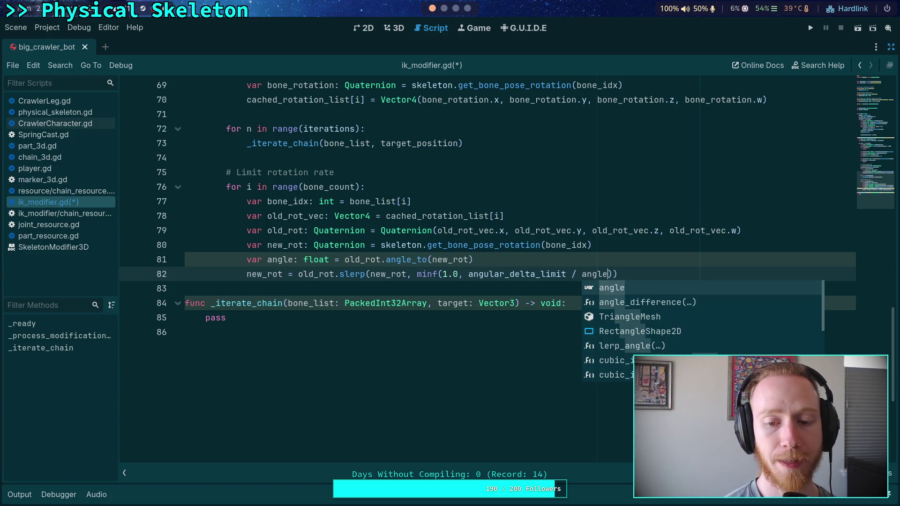
double_click(530, 274)
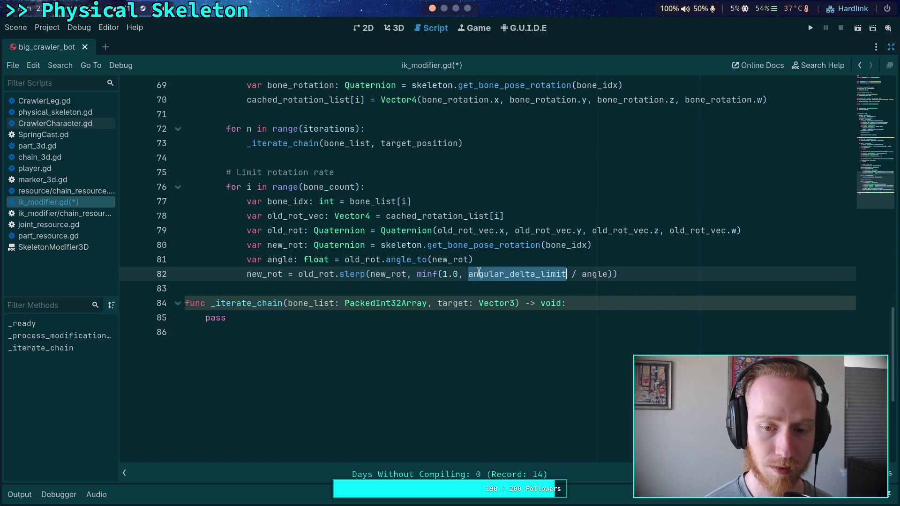
type("(")
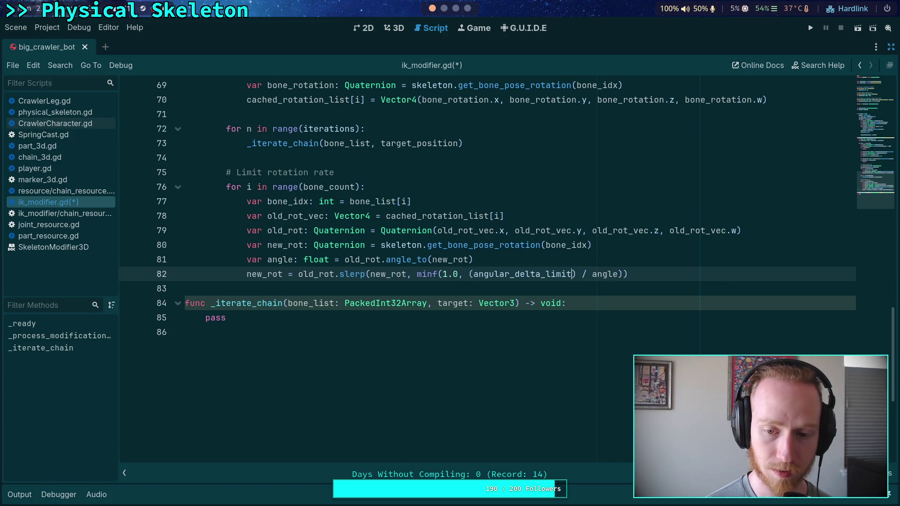
type(" * delta")
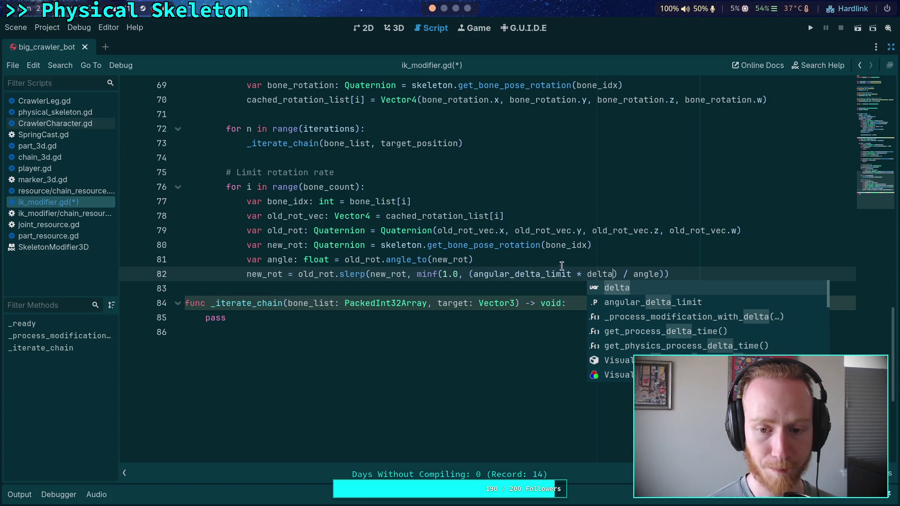
left_click(586, 260)
left_click(691, 275)
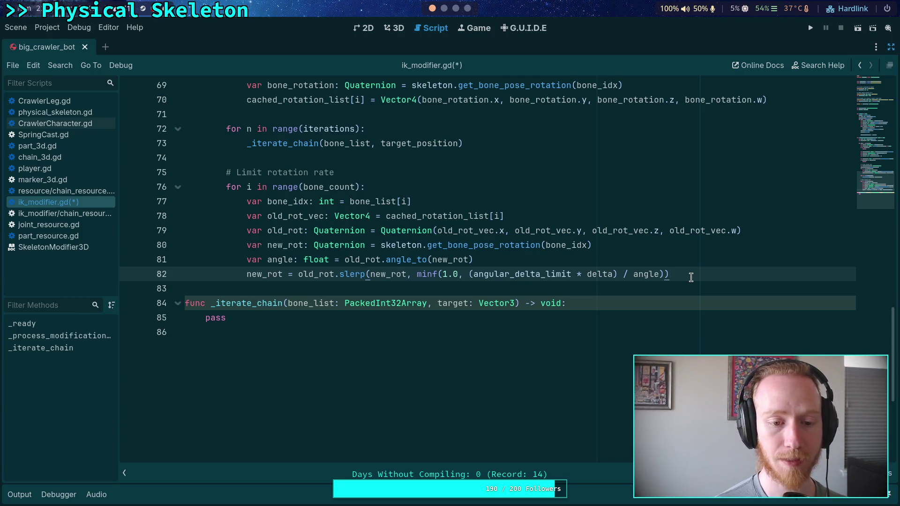
Step: Add skeleton.set_bone_pose_rotation(bone_idx, new_rot) below line 82 and save ik_modifier.gd
key("Return")
type("skeleton")
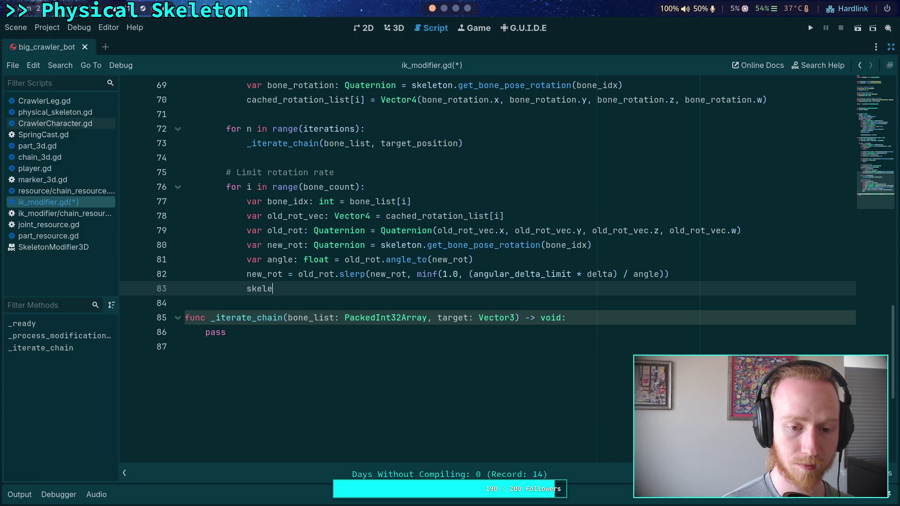
type(".")
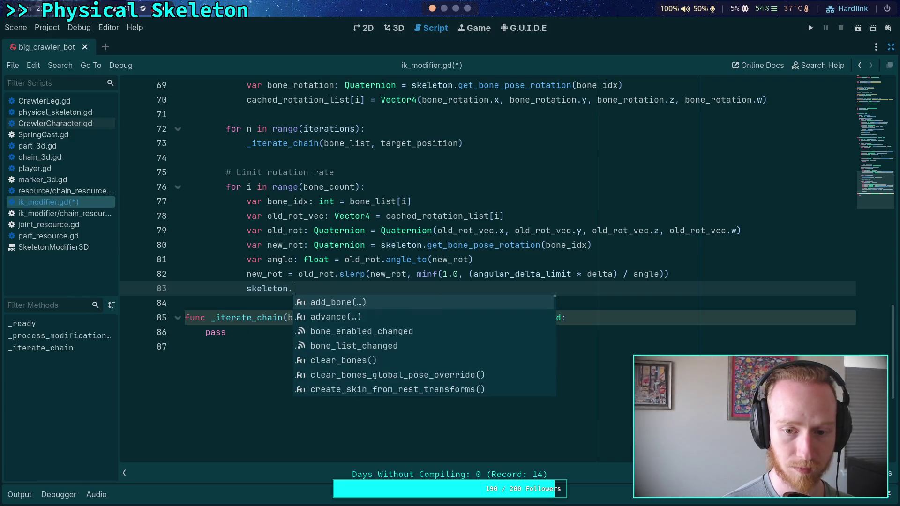
type("set_bon")
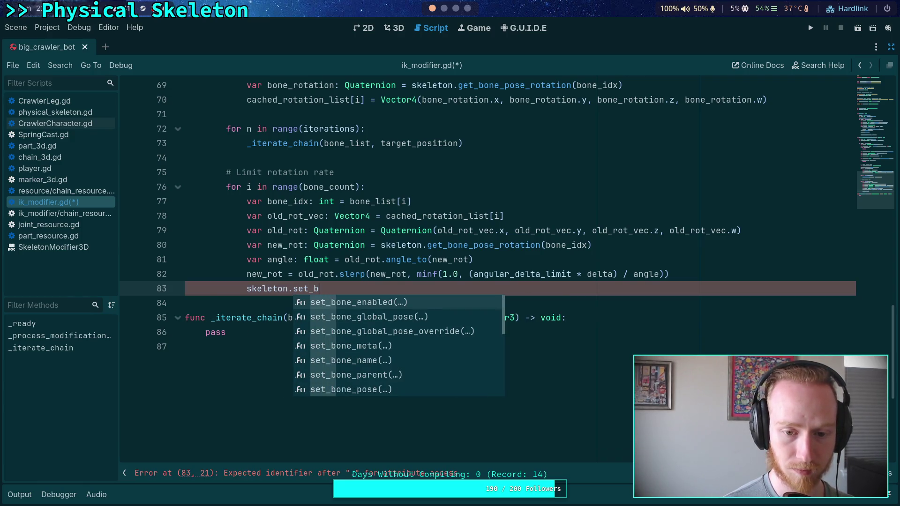
type("e_pos")
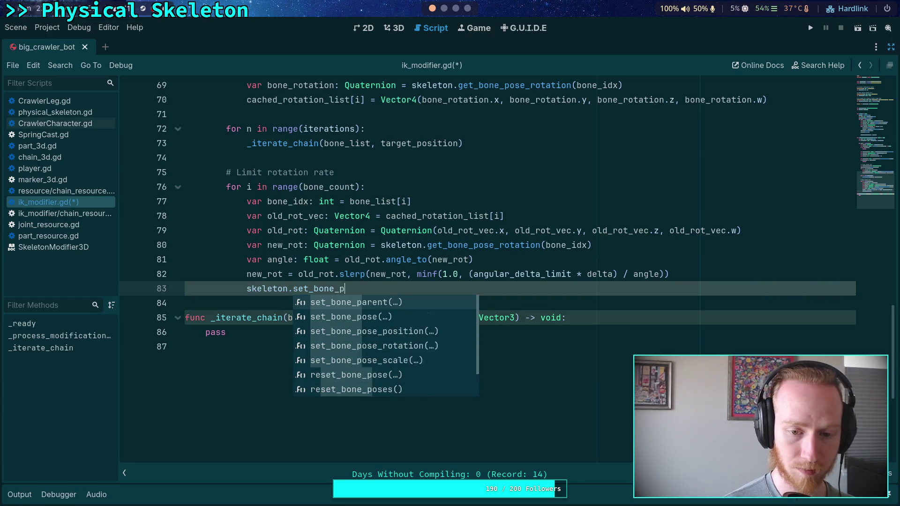
key("Down")
key("Down")
key("Return")
type("new")
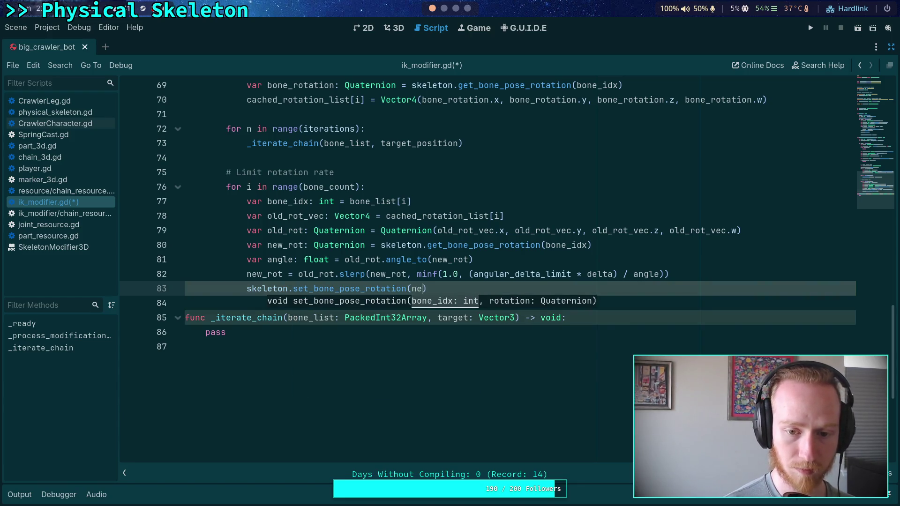
key("BackSpace")
key("BackSpace")
key("BackSpace")
type("bone_id")
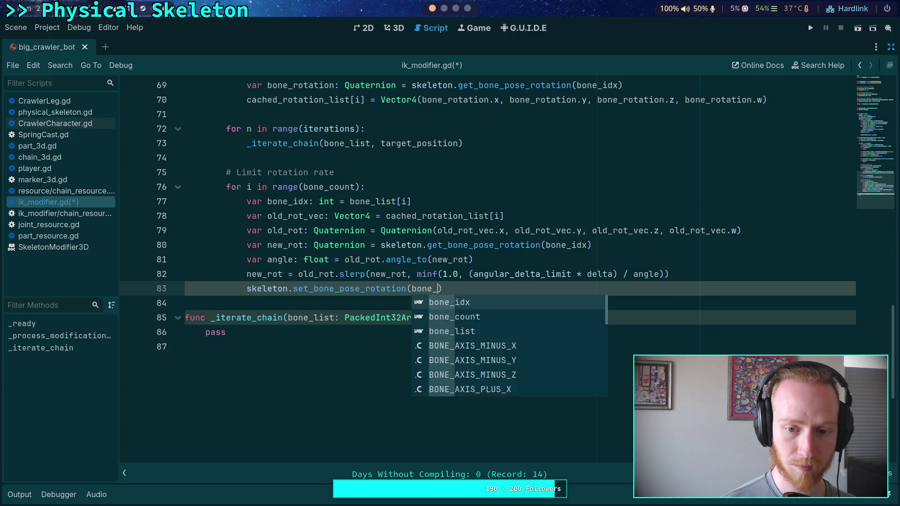
type("x, new_ro")
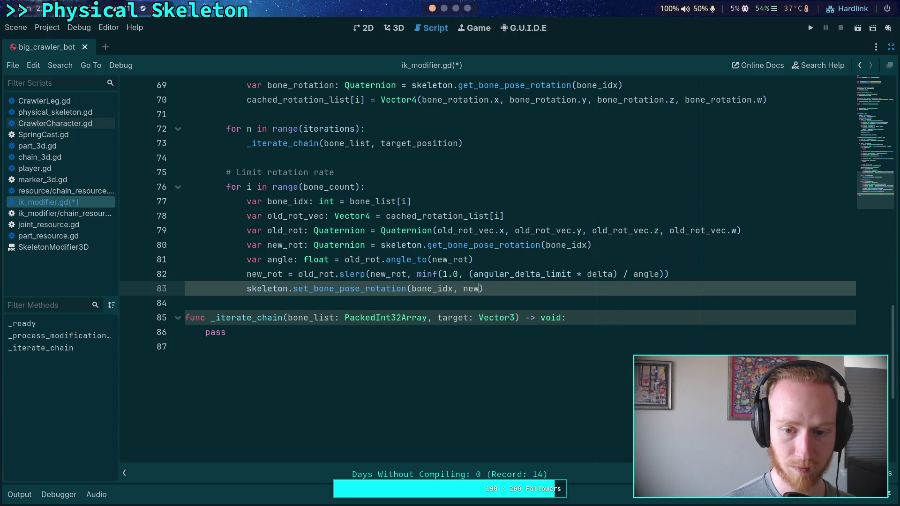
type("t")
key("ctrl+s")
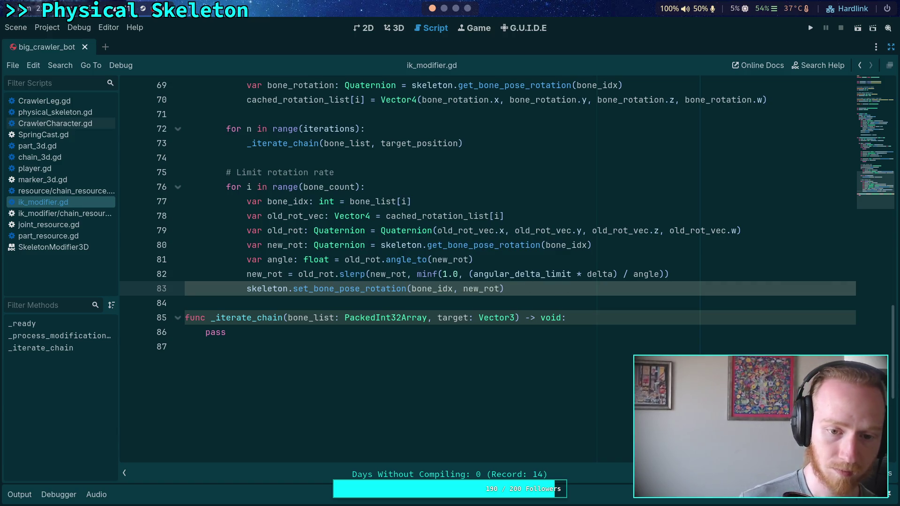
scroll(582, 361, "up", 1)
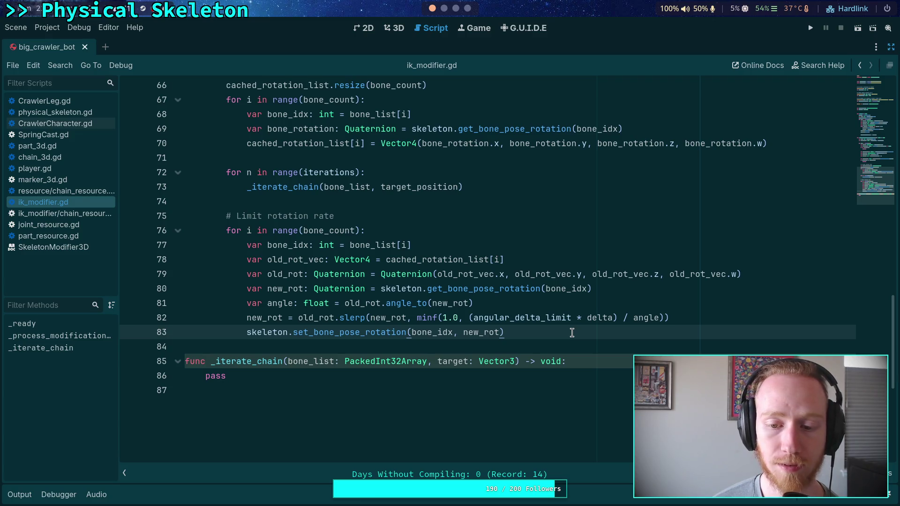
Step: Select the angular_delta_limit * delta expression, then view iterate_ik_3d.h's cache_current_joint_rotations in VS Code
left_click(474, 317)
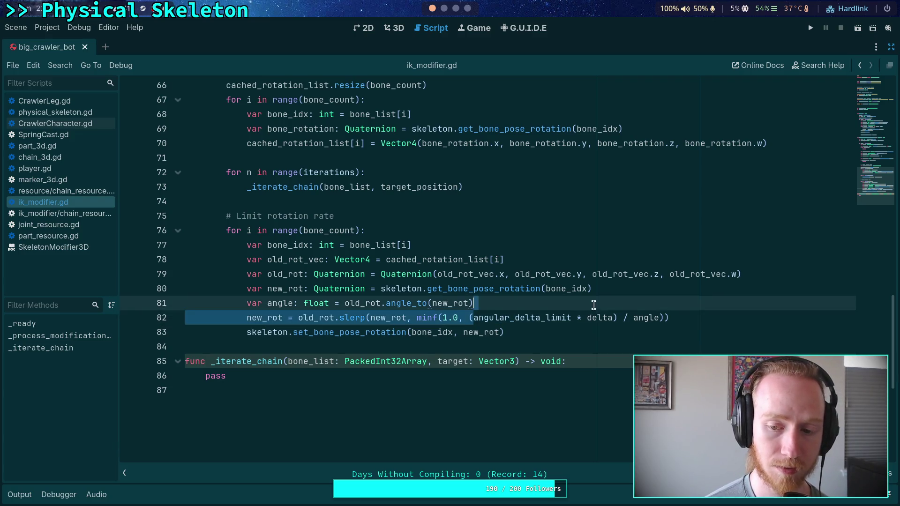
left_click(614, 317, "shift")
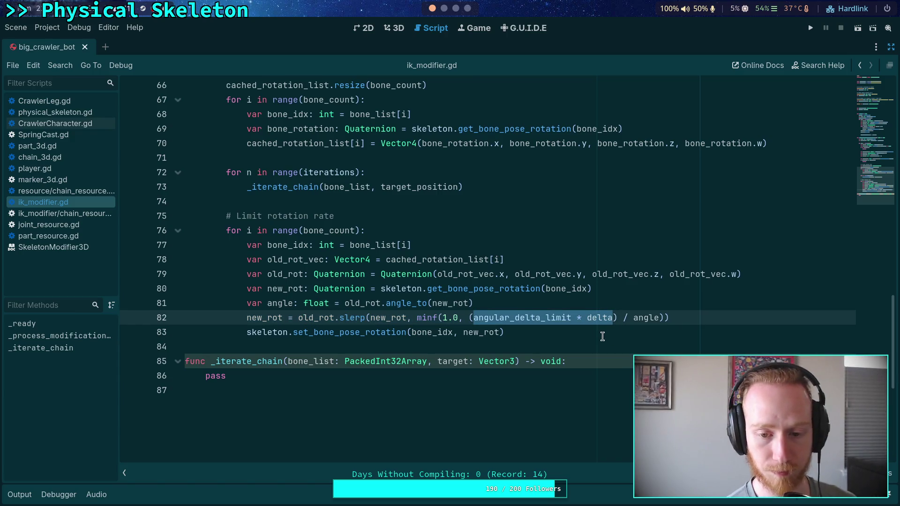
left_click(456, 8)
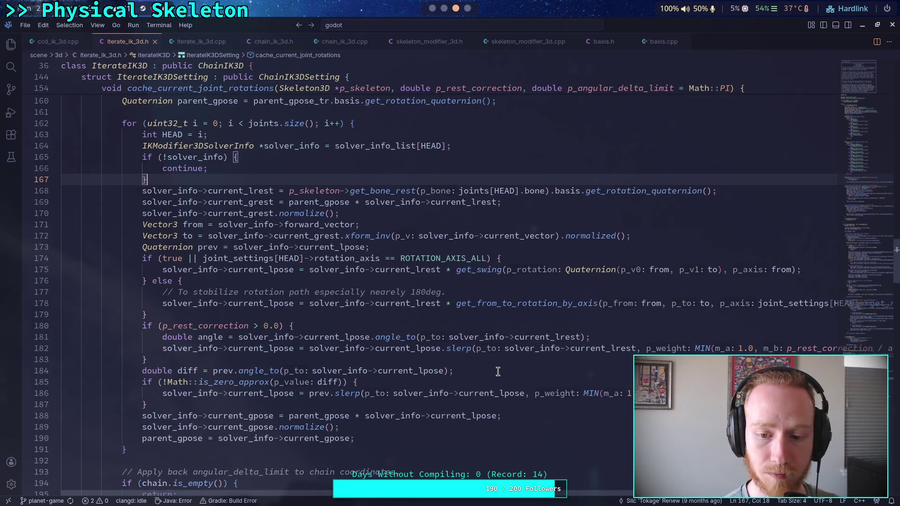
Step: Scroll across the long rest-correction lines in the C++ code, then go back to ik_modifier.gd
scroll(570, 497, "right", 1)
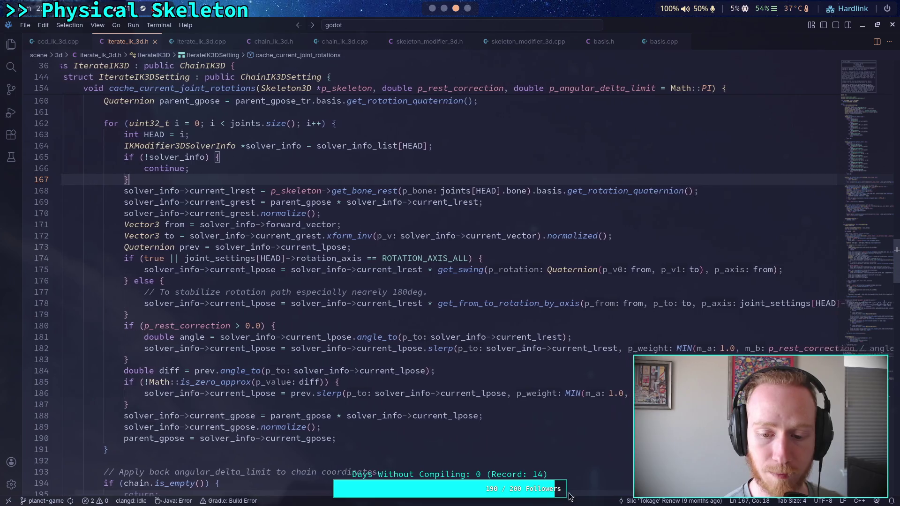
scroll(569, 496, "right", 1)
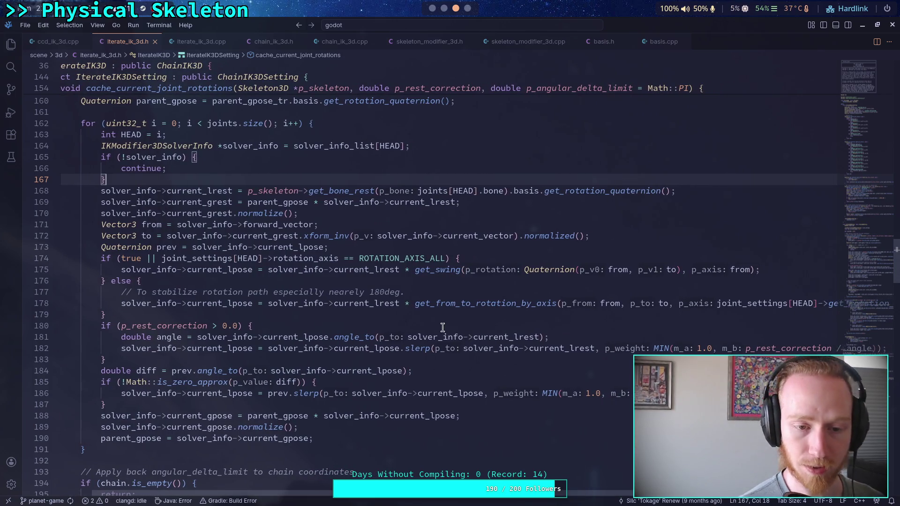
left_click(444, 8)
left_click(433, 8)
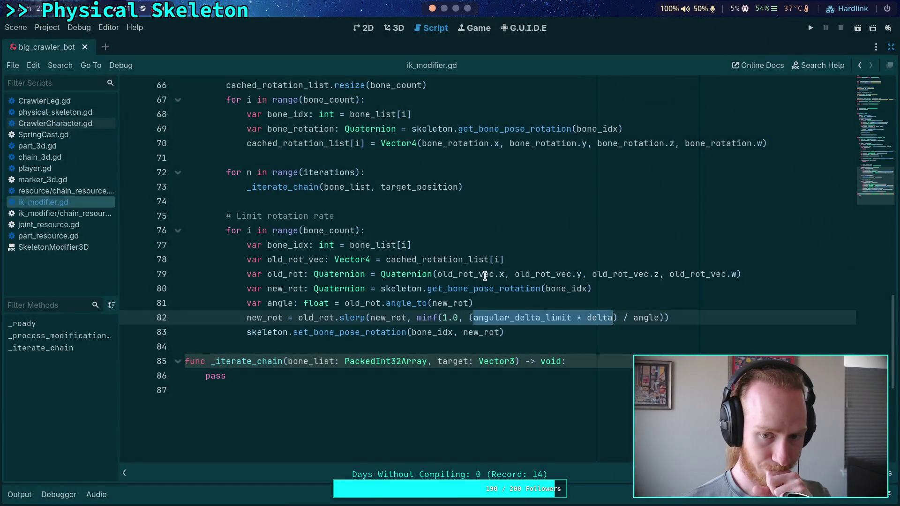
Step: Extend the comment to '# Limit rotation rate and apply rest', checking the C++ reference afterwards
left_click(469, 203)
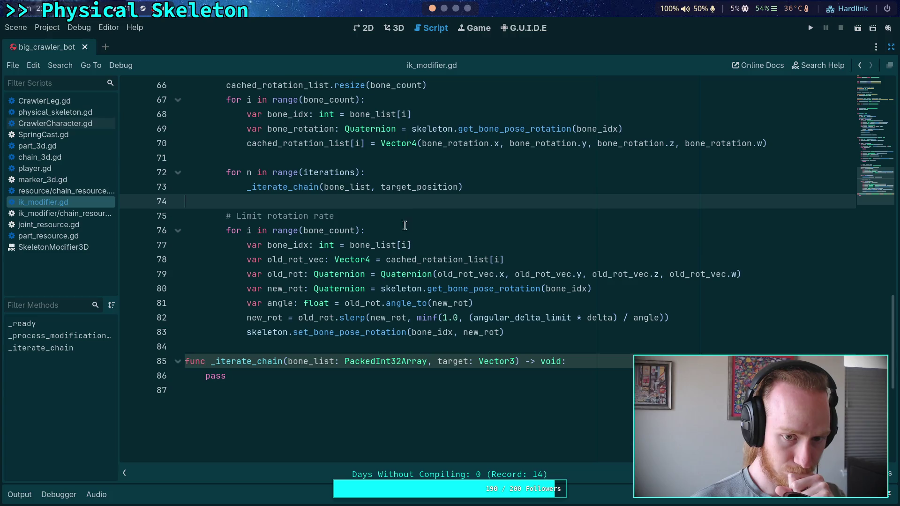
left_click(420, 219)
type("and apply re")
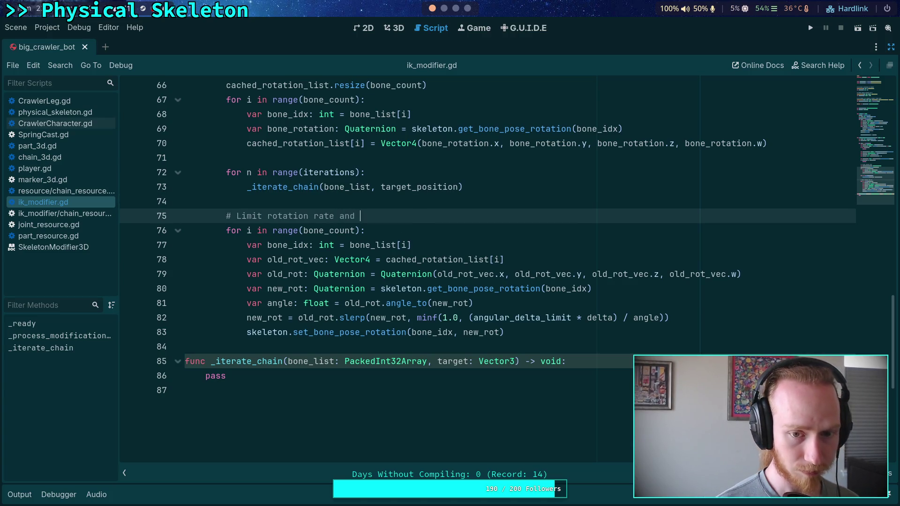
type("st")
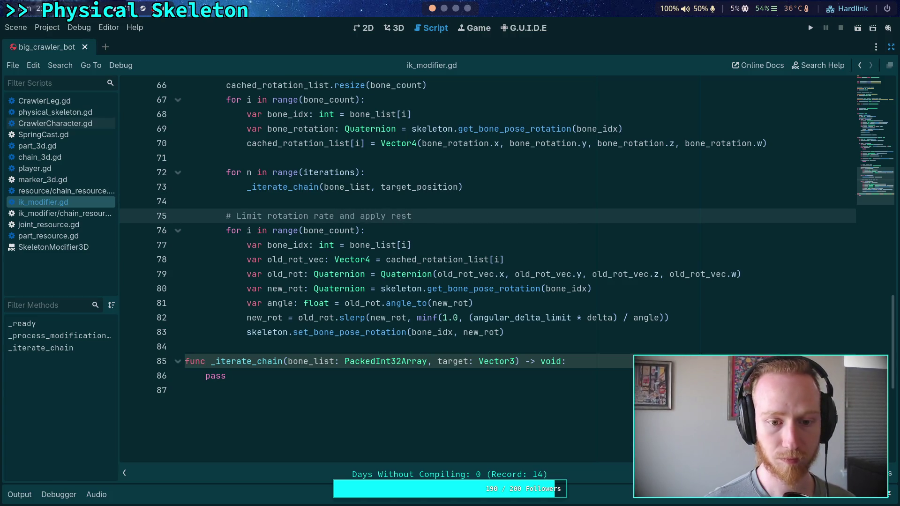
left_click(455, 9)
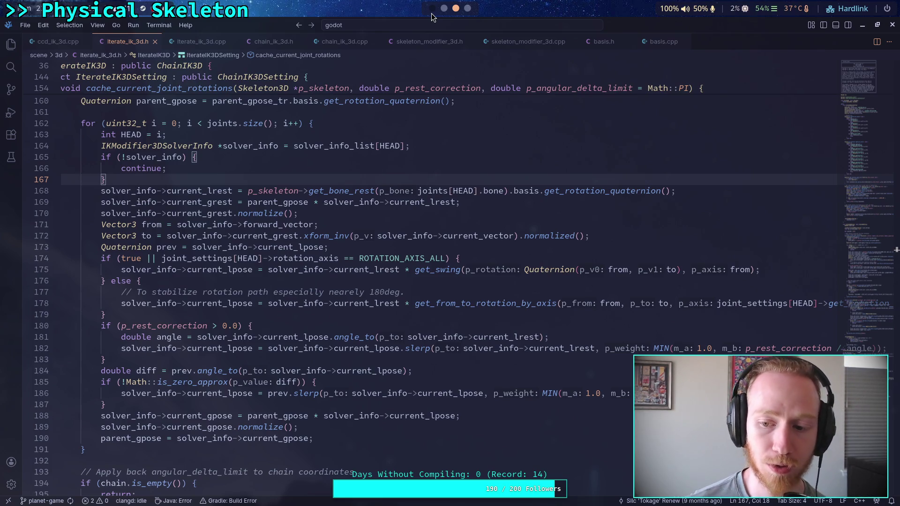
left_click(431, 13)
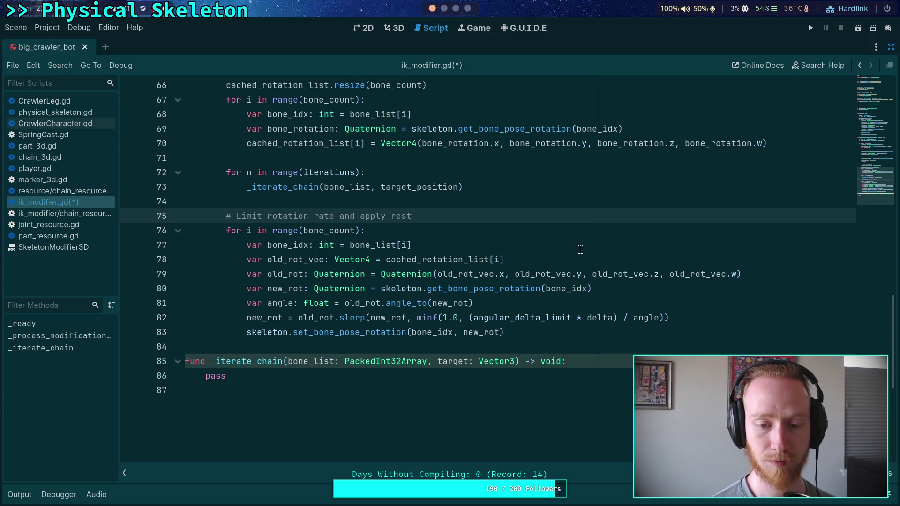
Step: Insert blank lines after the new_rot line to make room for a new block
left_click(616, 290)
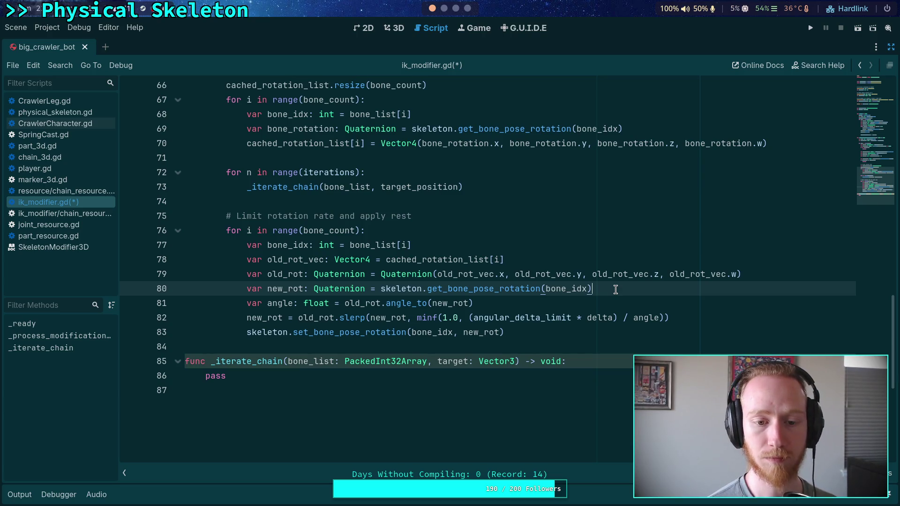
key("Return")
key("Return")
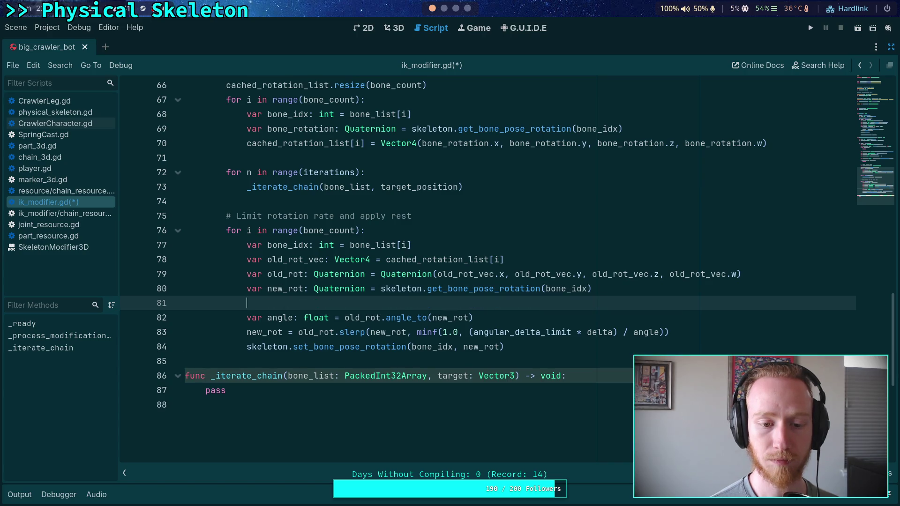
key("Up")
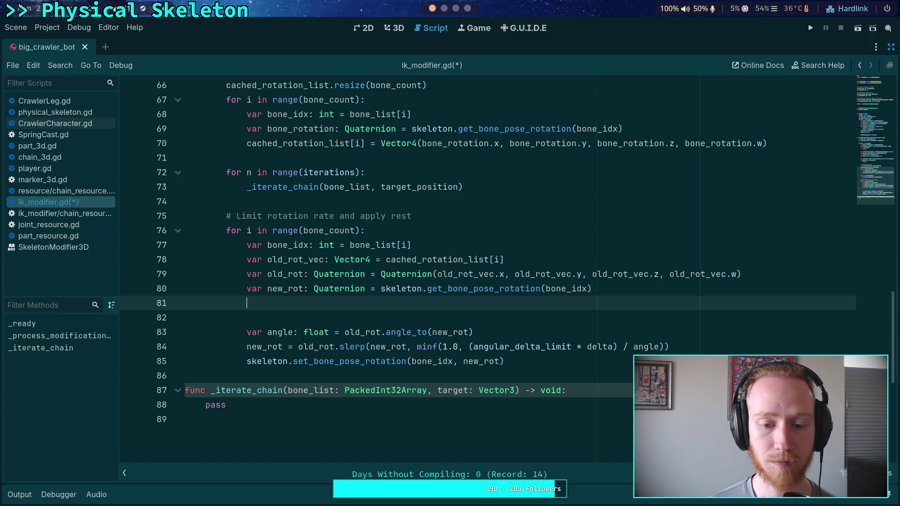
left_click(247, 317)
left_click(247, 302)
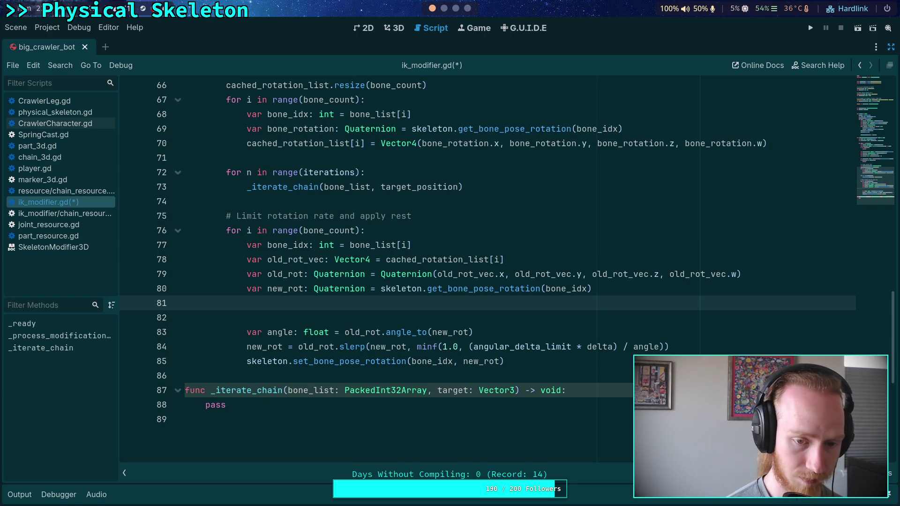
key("Return")
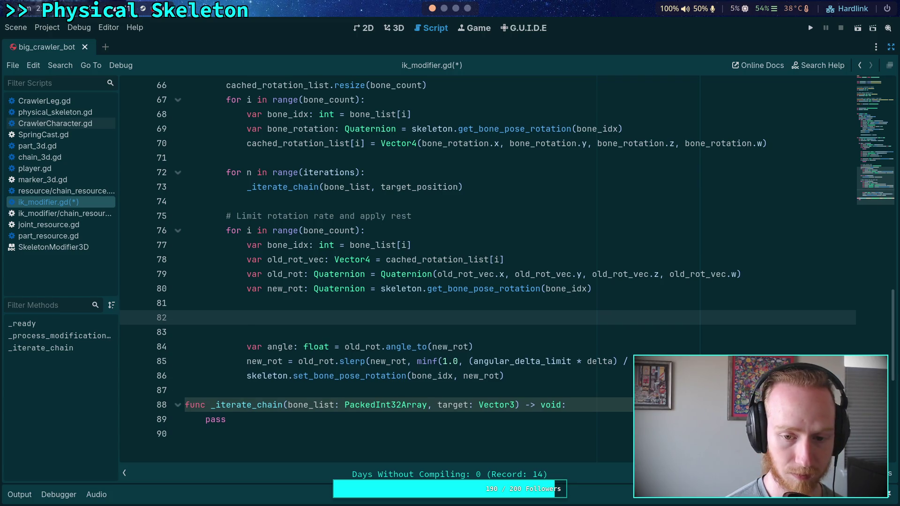
Step: Write 'if setting.rest_correction > 0.0:' and begin a var angle line in its body
type("rest")
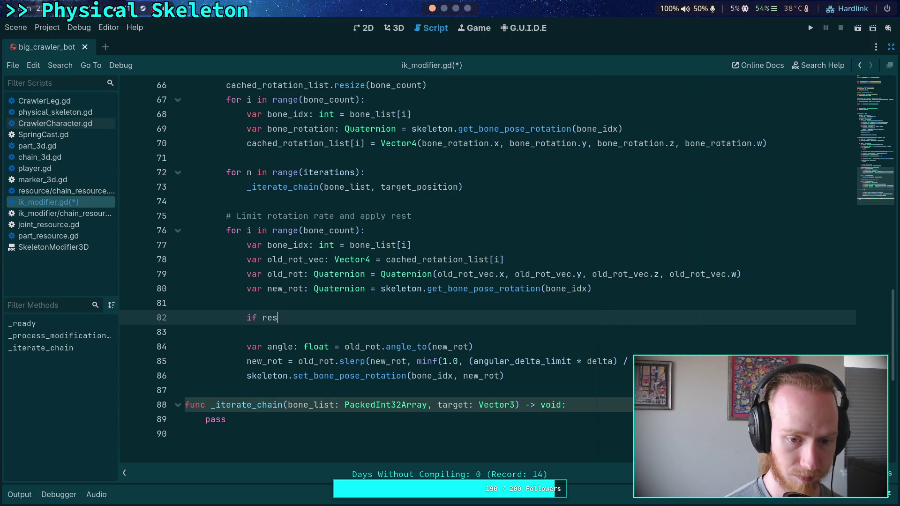
key("BackSpace")
key("BackSpace")
key("BackSpace")
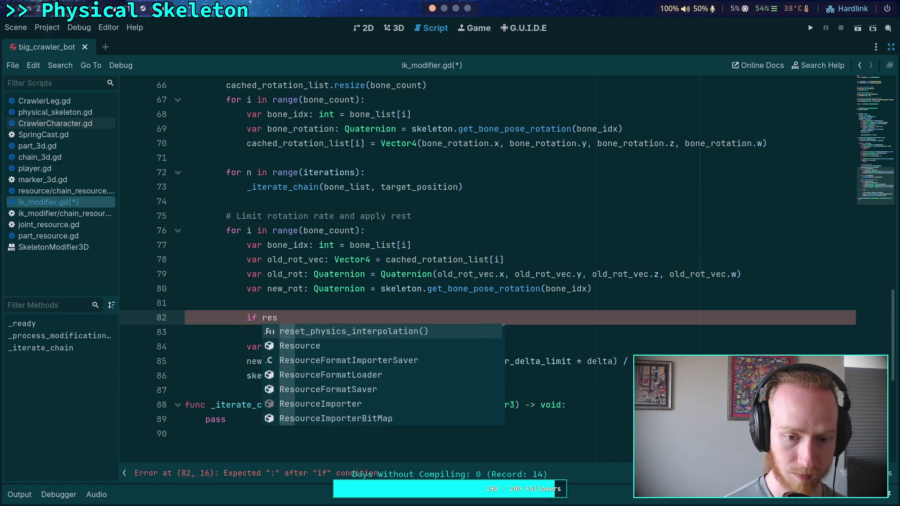
type("setting.rest")
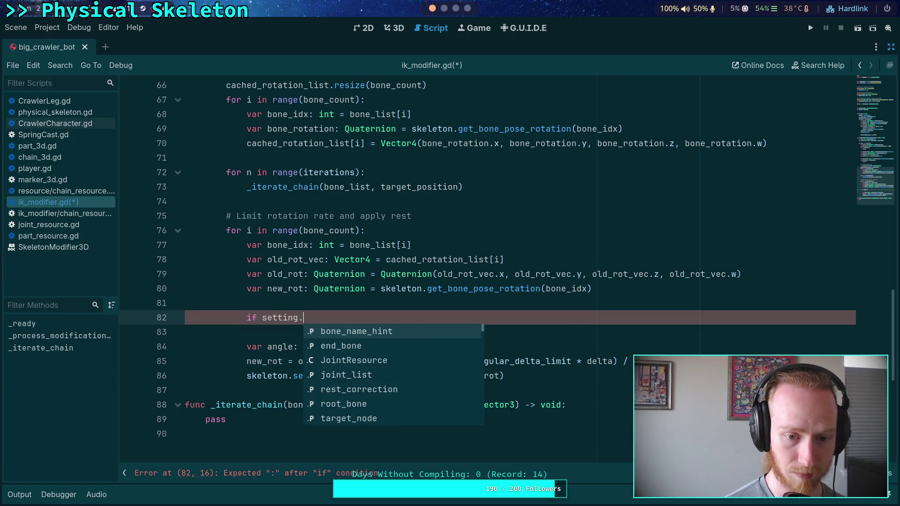
key("Return")
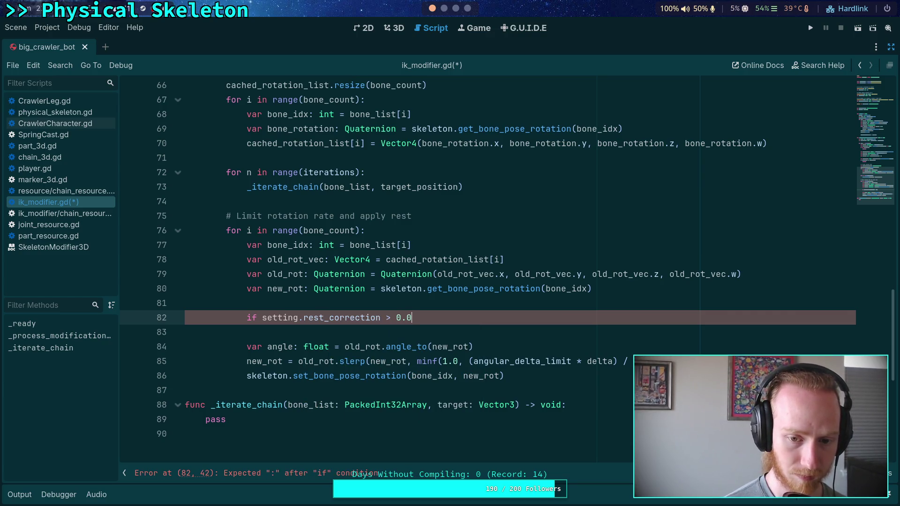
type(":")
key("Return")
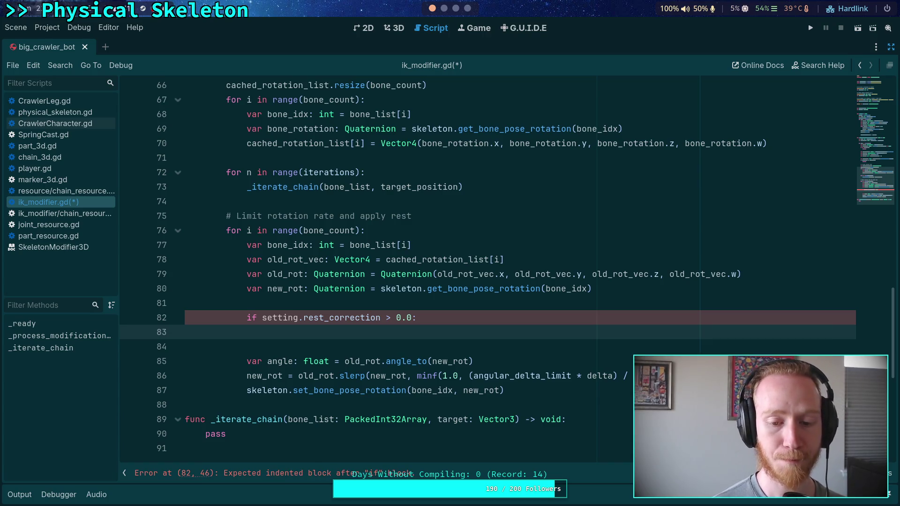
type("v")
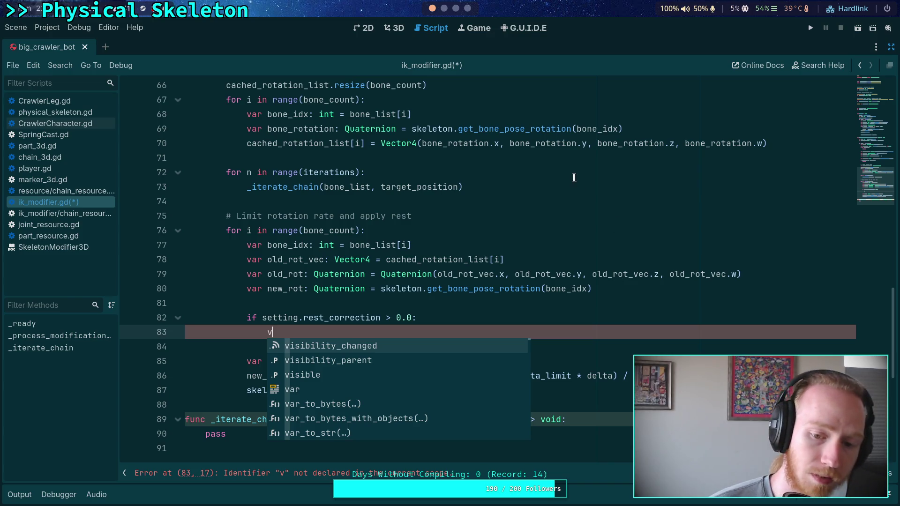
left_click(465, 187)
mouse_move(510, 378)
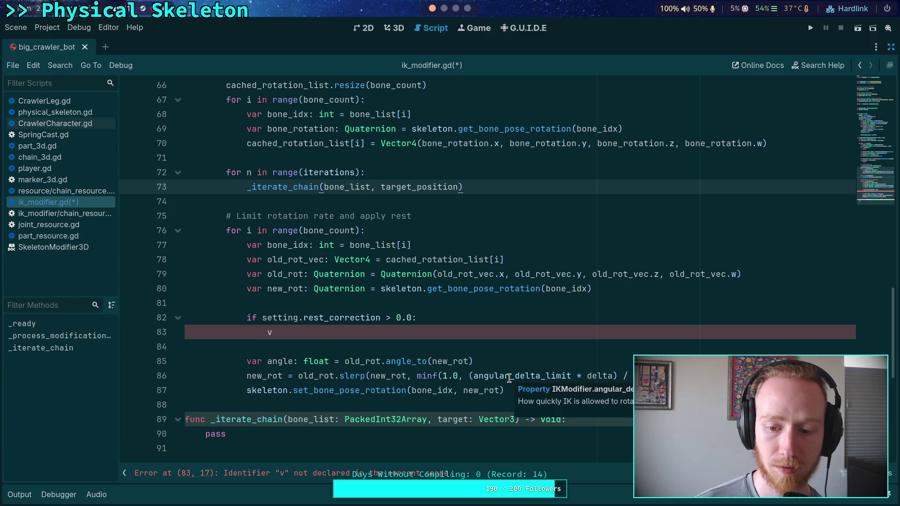
left_click(448, 333)
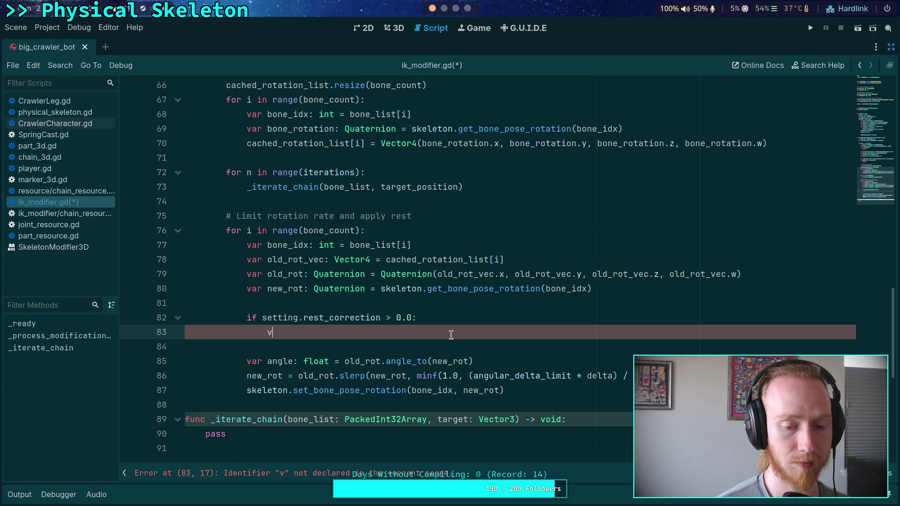
type("r ")
type("ar angle")
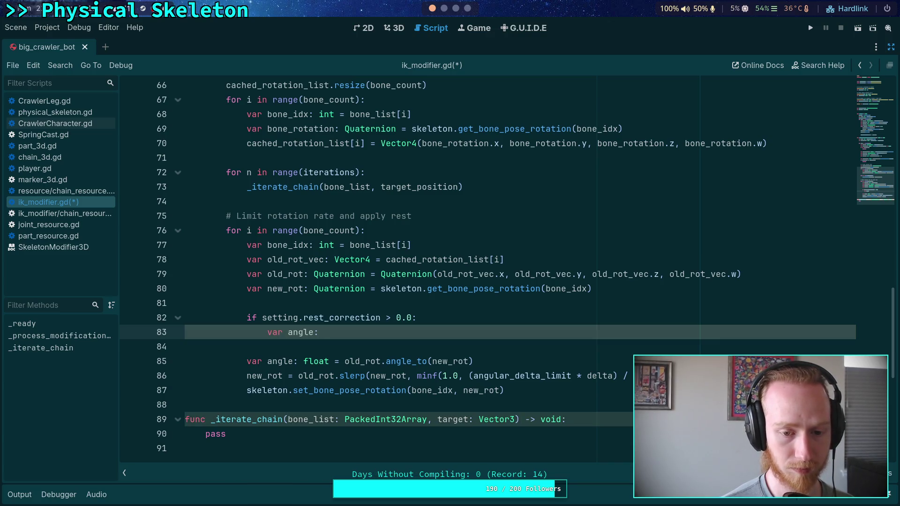
Step: Declare 'var angle: float' above the if, removing var and ': float' from the inner line
key("Up")
key("Up")
key("Return")
key("Up")
type("va")
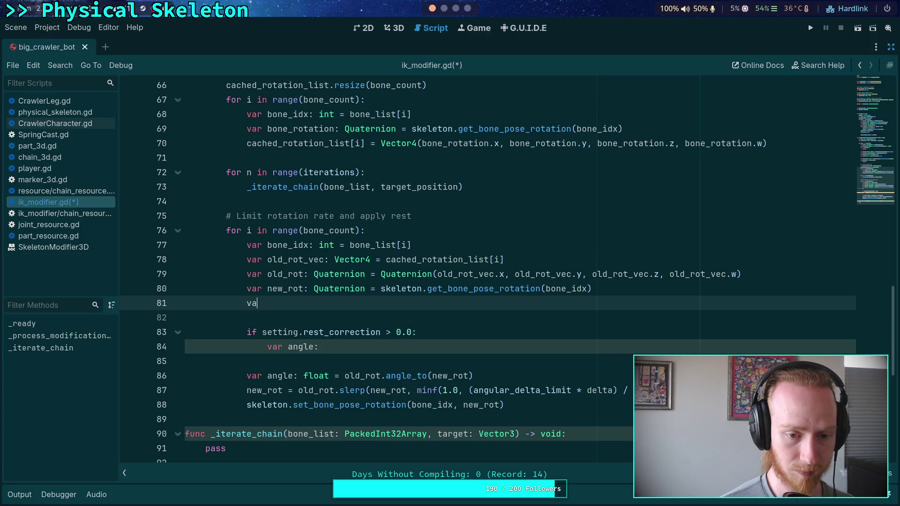
type("r angle: float")
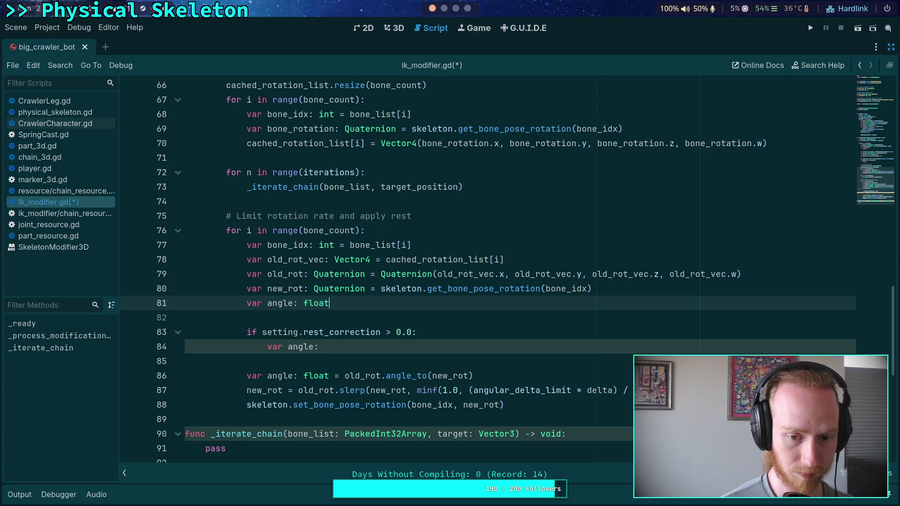
double_click(253, 376)
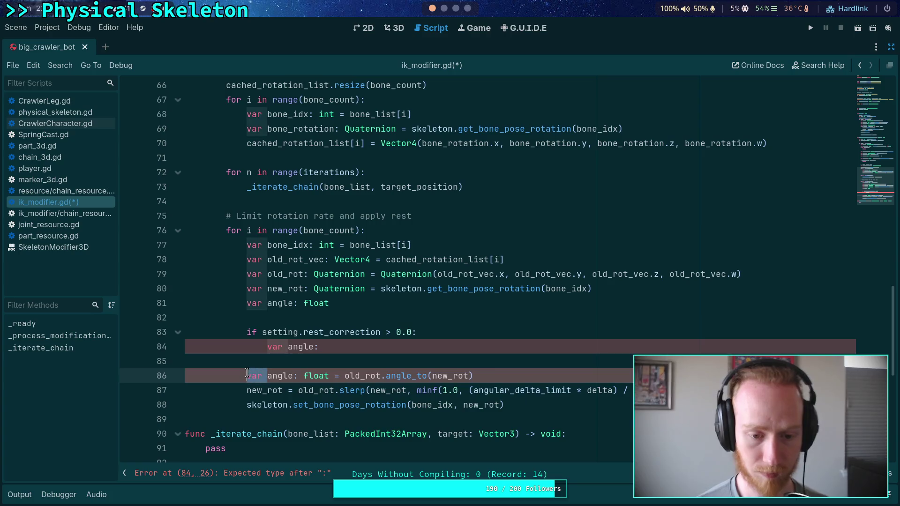
key("Delete")
key("Delete")
mouse_move(273, 376)
left_mouse_down()
mouse_move(315, 376)
mouse_move(266, 346)
left_mouse_up()
key("Delete")
Step: Begin 'angle = new_rot.angle_to(skeleton.get' and start a 'var rest: Quat' line above it
type("angle = ")
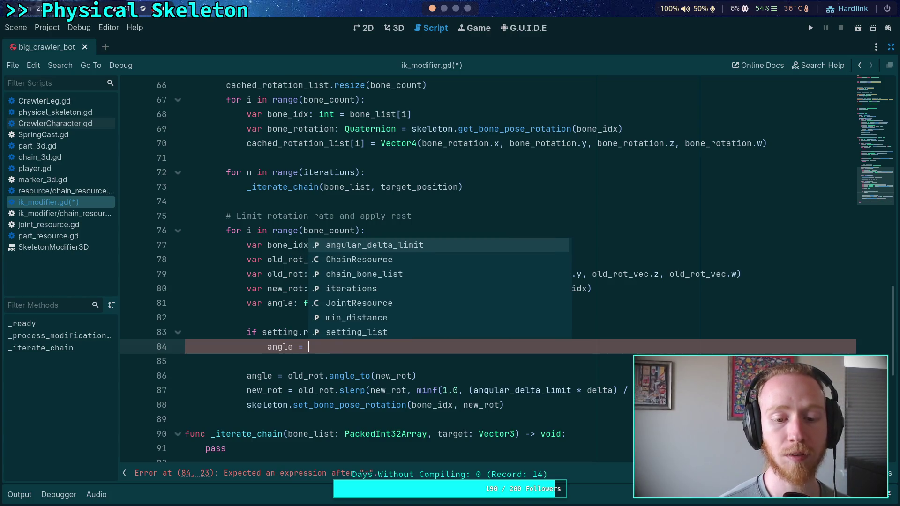
type("new_rot.")
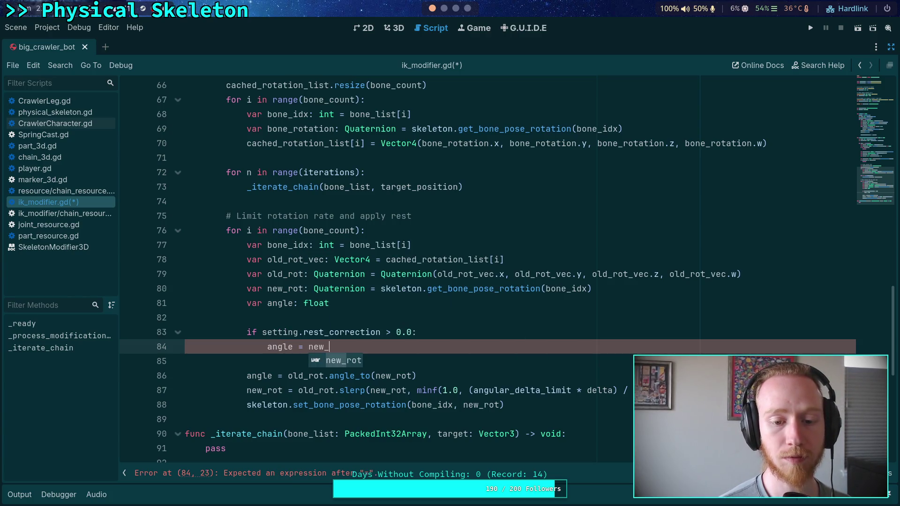
type("ang")
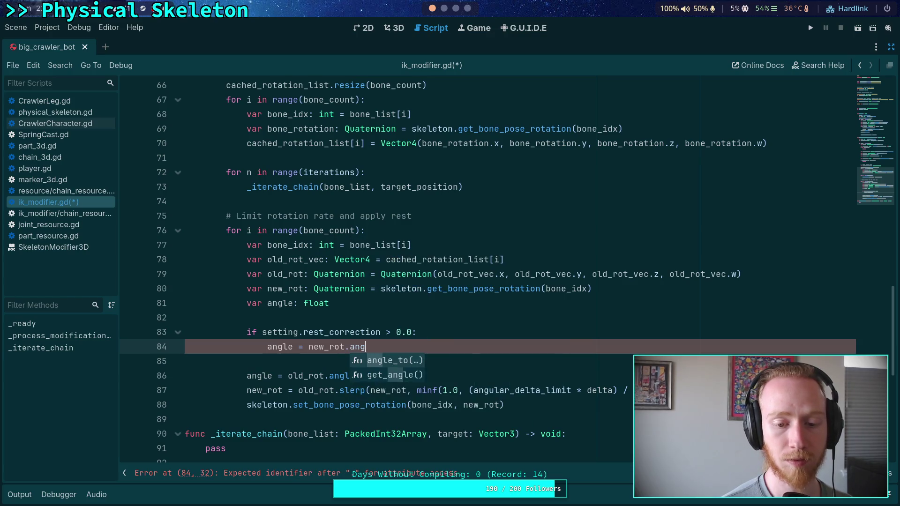
key("Return")
type("skeleton.g")
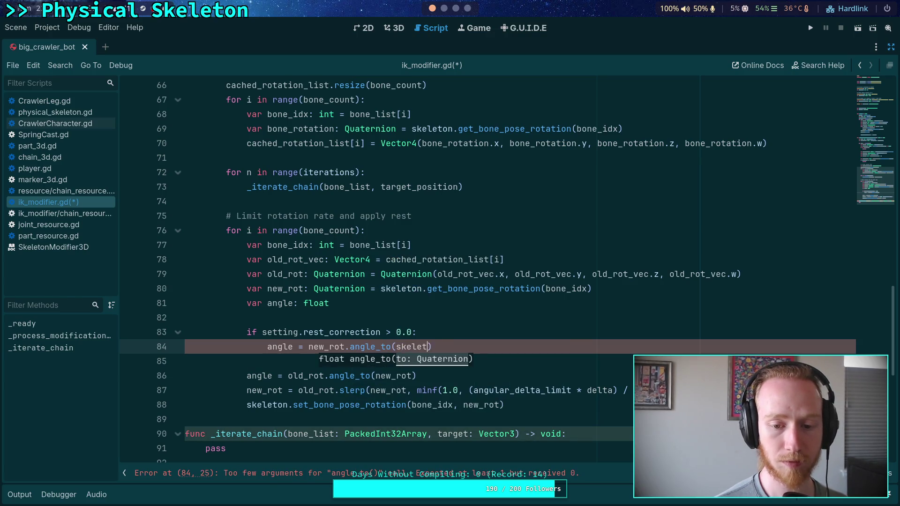
type("et")
key("Escape")
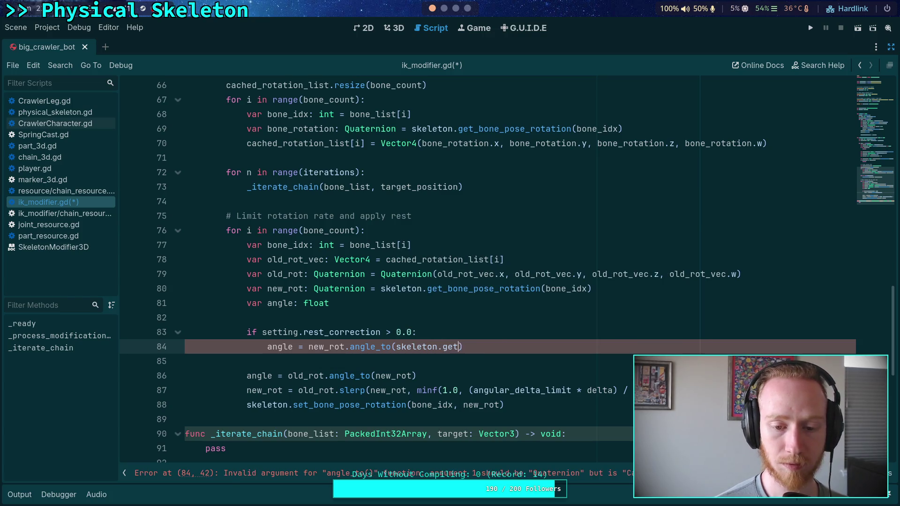
key("ctrl+shift+Return")
type("var rest:")
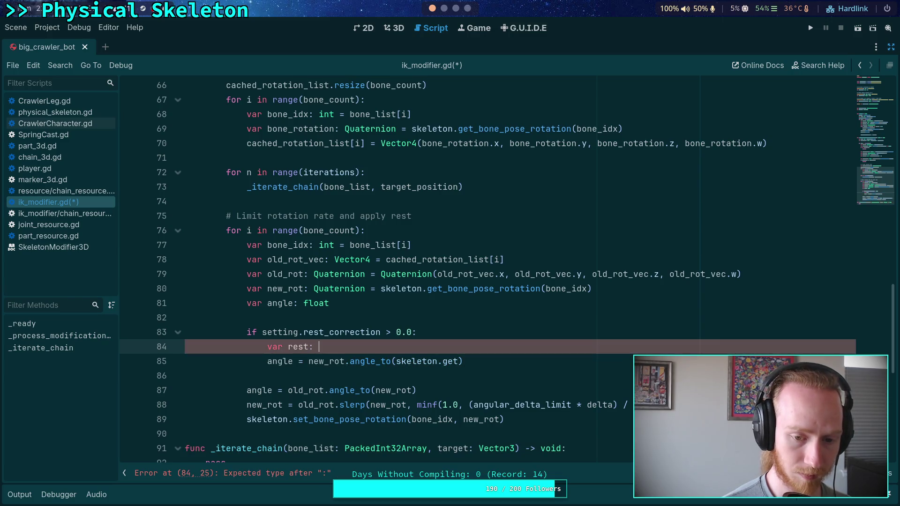
type(" Quat")
Step: Set rest to skeleton.get_bone_rest(bone_idx) as a Quaternion and change the angle line to angle_to(rest)
key("Return")
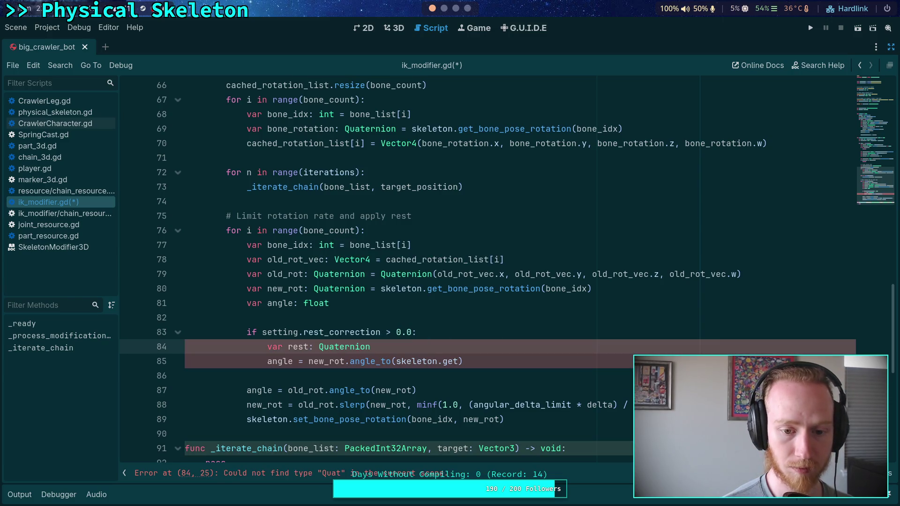
type("skeleton.")
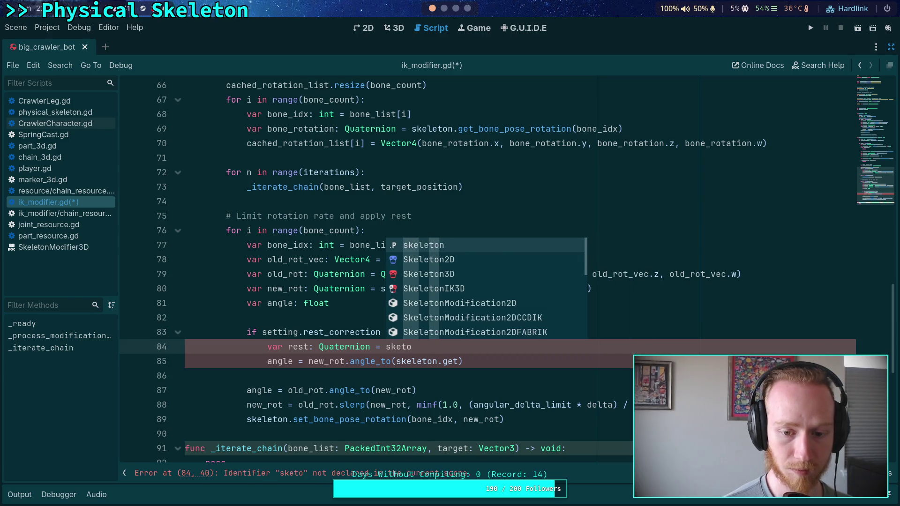
type("get_bone_r")
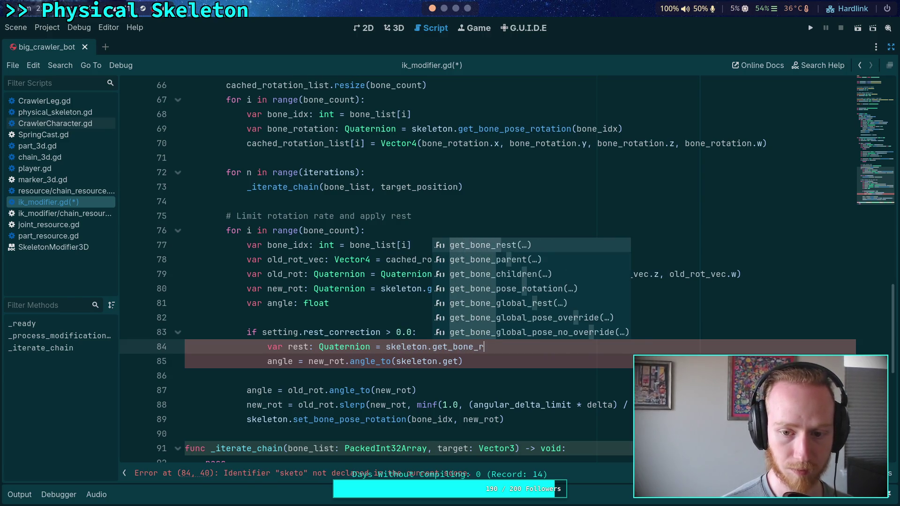
key("Return")
type("bone_i")
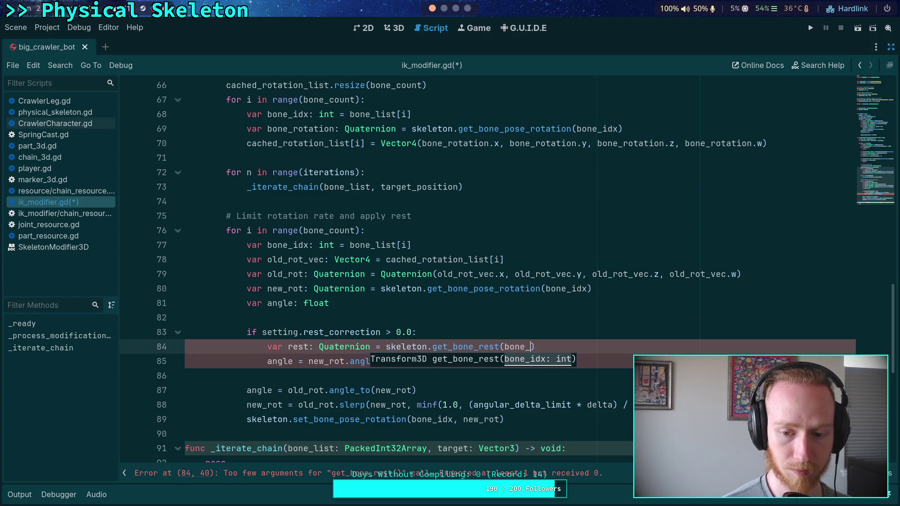
key("Return")
left_click(463, 361)
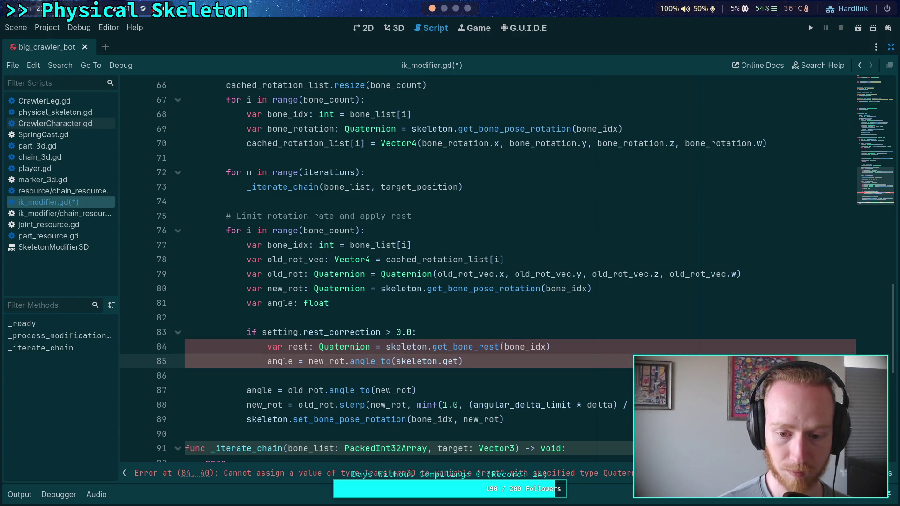
key("BackSpace")
key("BackSpace")
key("BackSpace")
type("rest)")
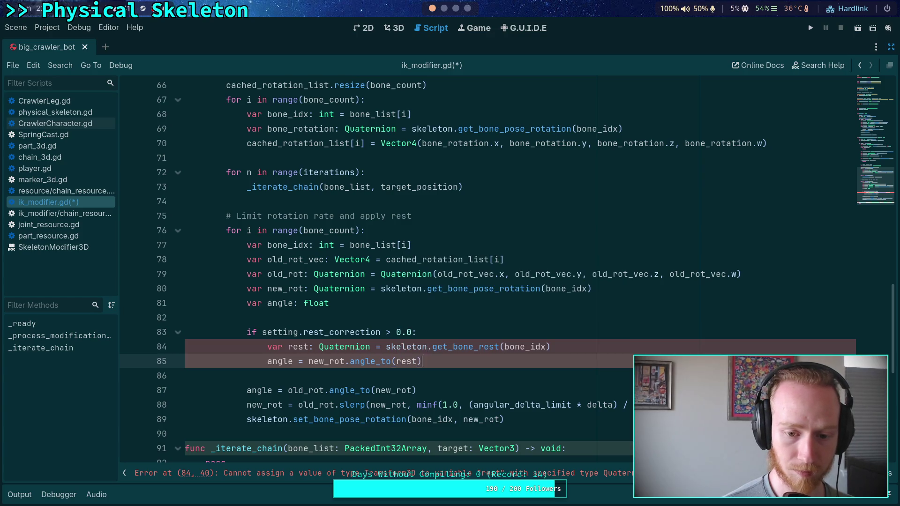
key("Return")
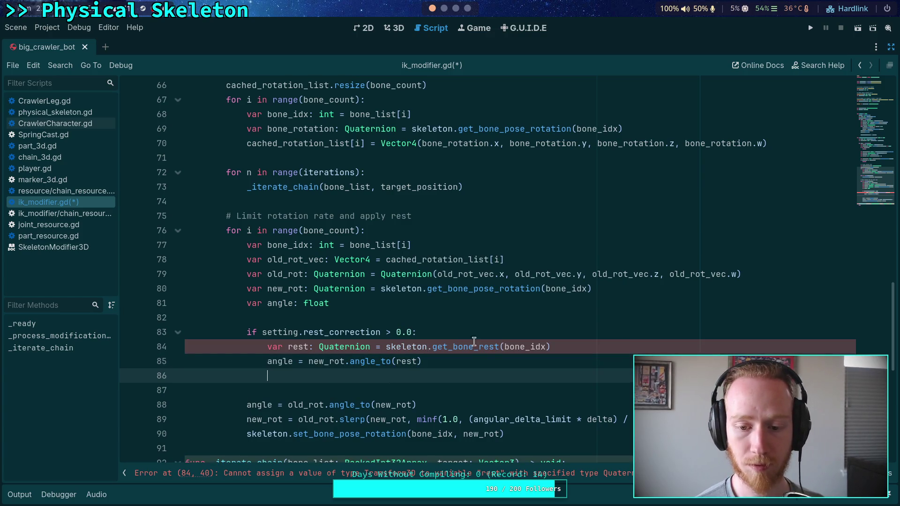
Step: Append .basis.get_rotation_quaternion() to the rest declaration
left_click(558, 346)
type(".")
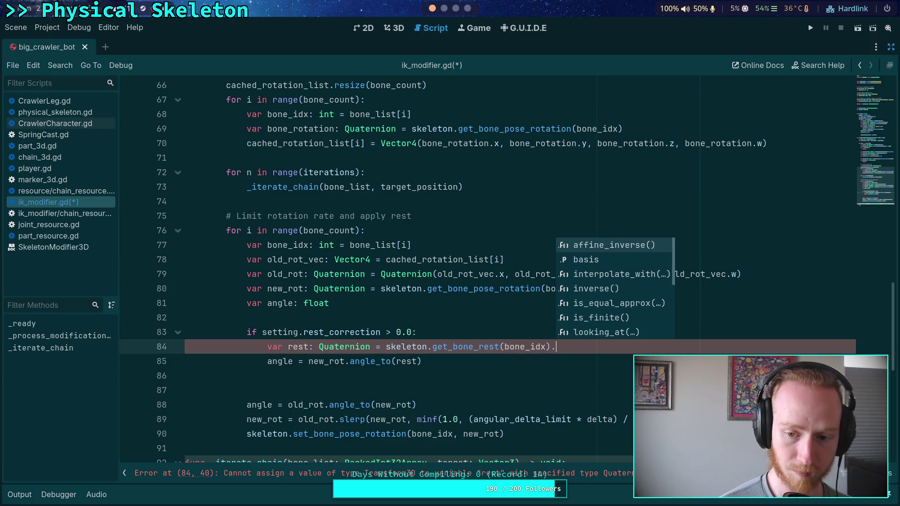
key("Down")
key("Return")
type(".")
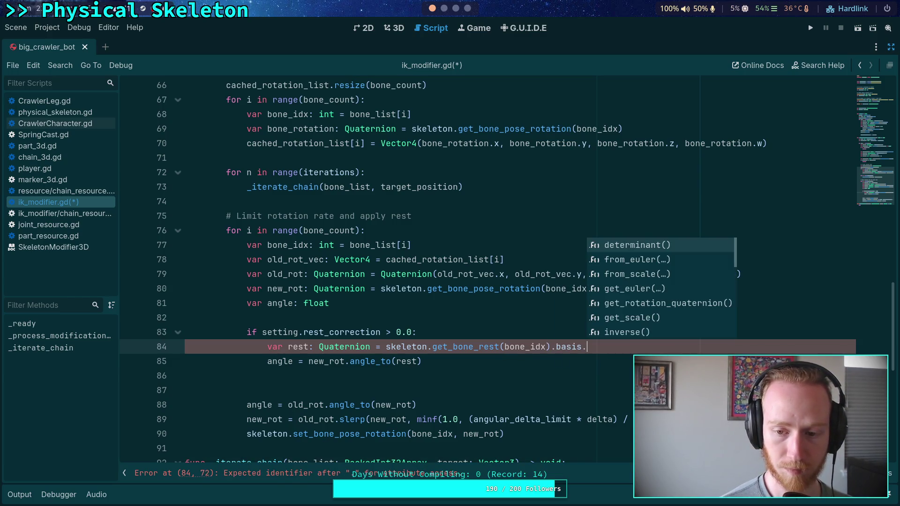
type("get_rot")
key("Return")
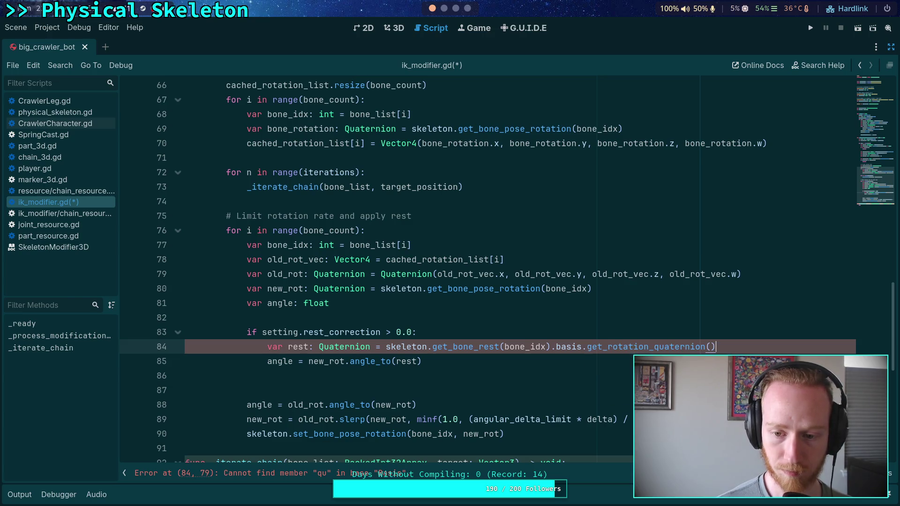
scroll(477, 370, "down", 1)
left_click(477, 332)
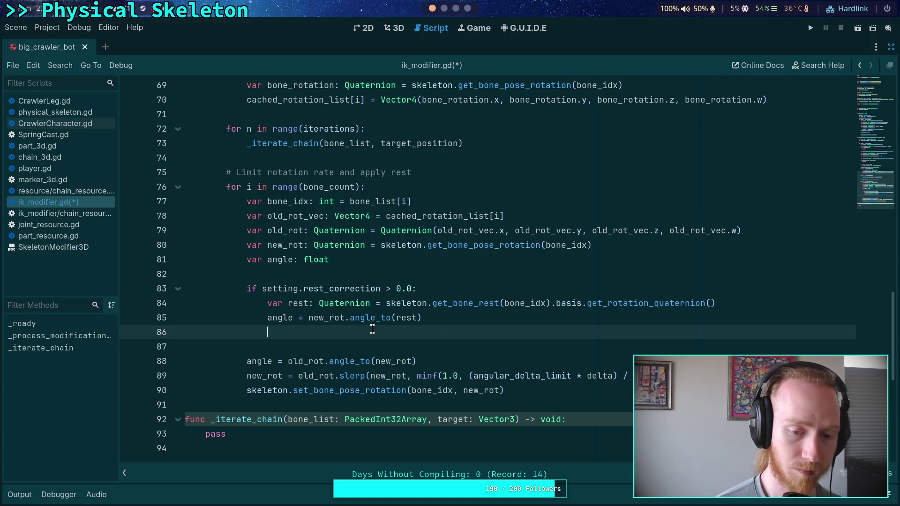
Step: Write new_rot = new_rot.slerp(rest, minf(1.0, (setting.rest_correction * delta) / angle)) and save
type("new_rot = ")
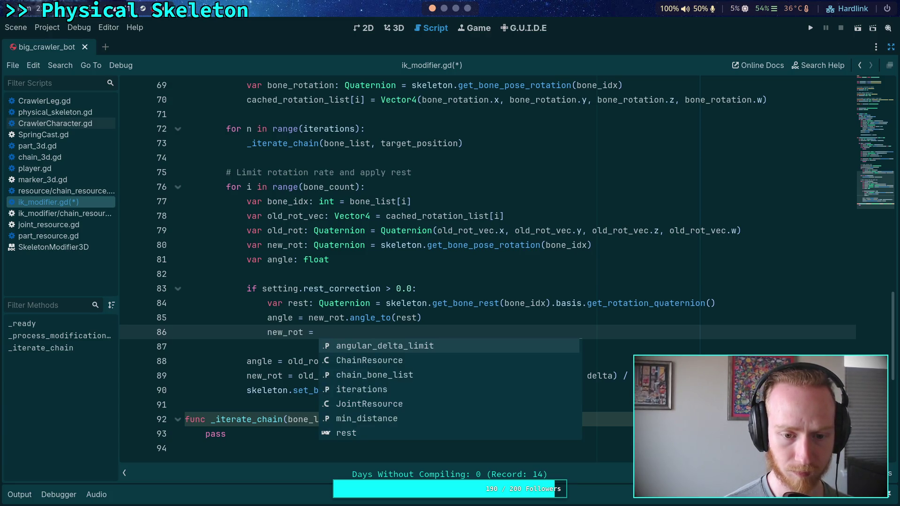
type("new_rot.")
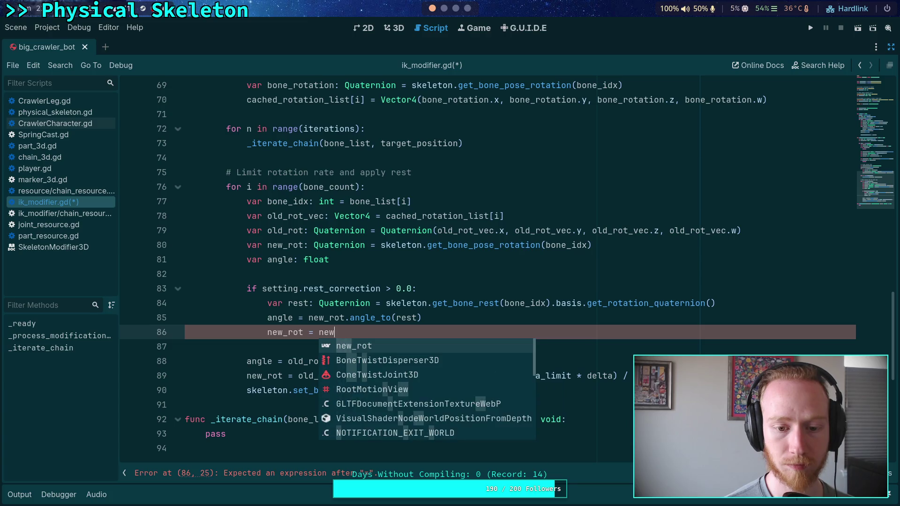
type("sl")
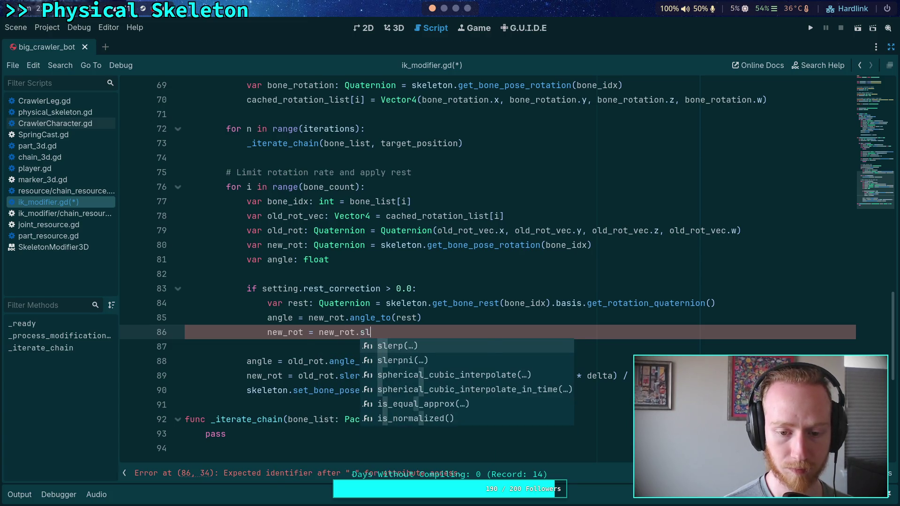
key("Return")
type("rest, ")
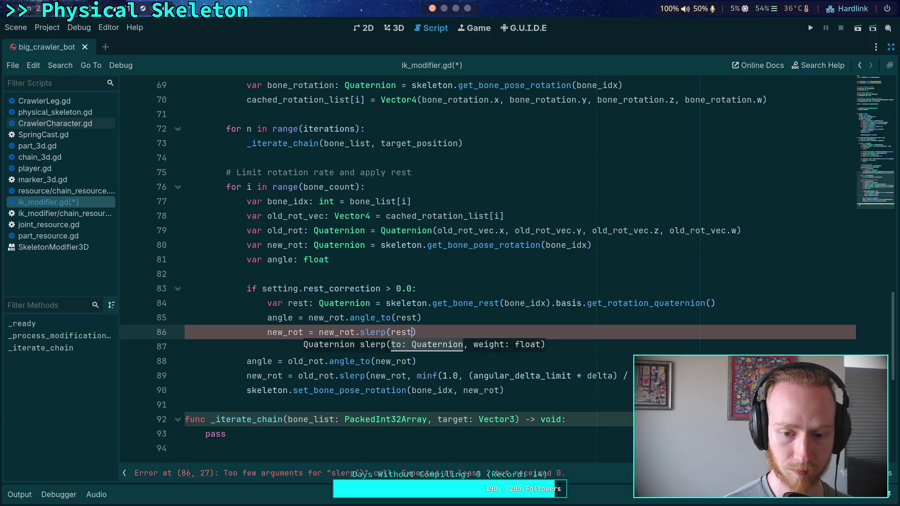
type("minf(1.0,")
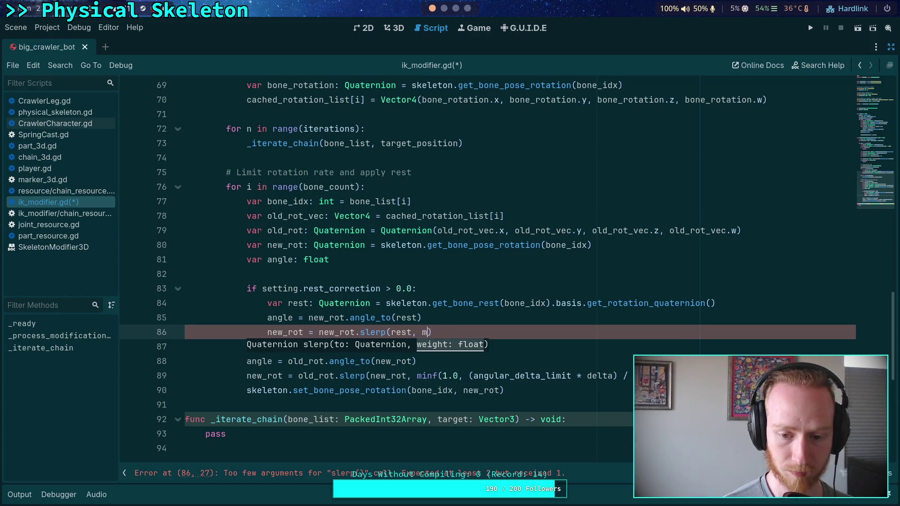
type(" (a")
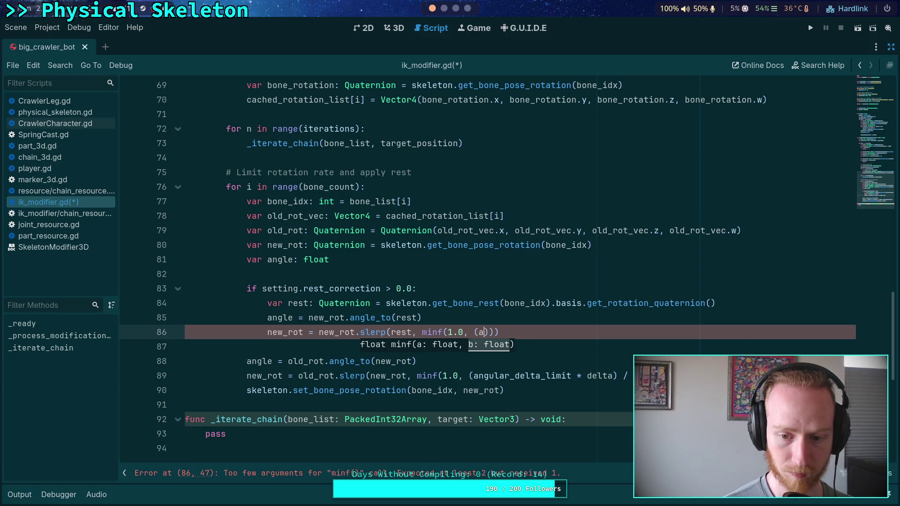
key("BackSpace")
type("setti")
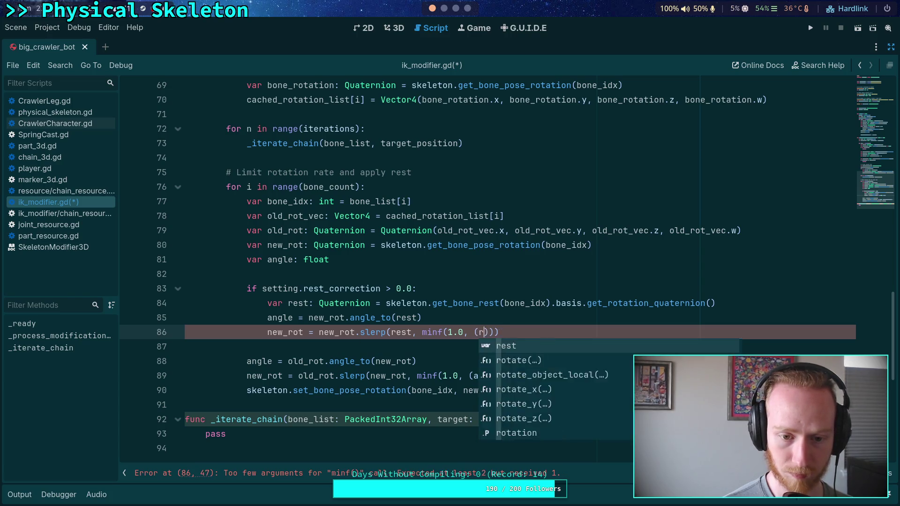
type("ng.rest")
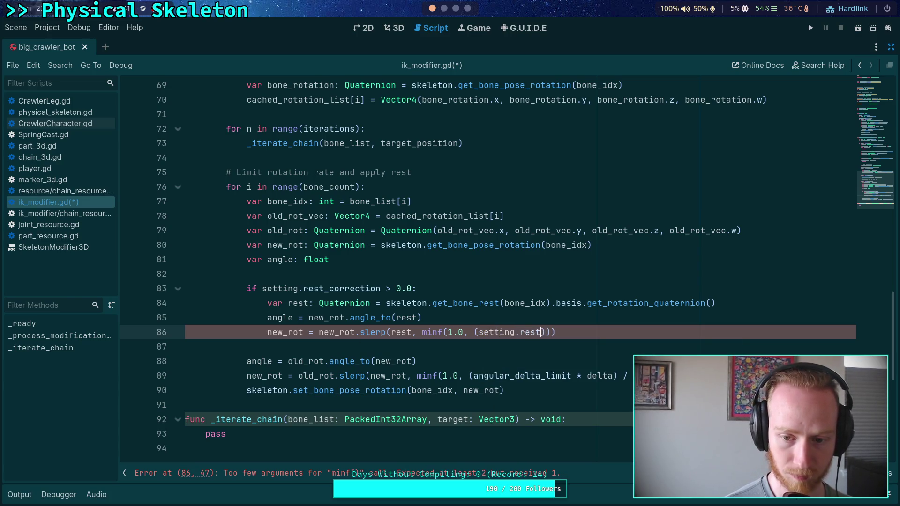
key("Return")
type("* d")
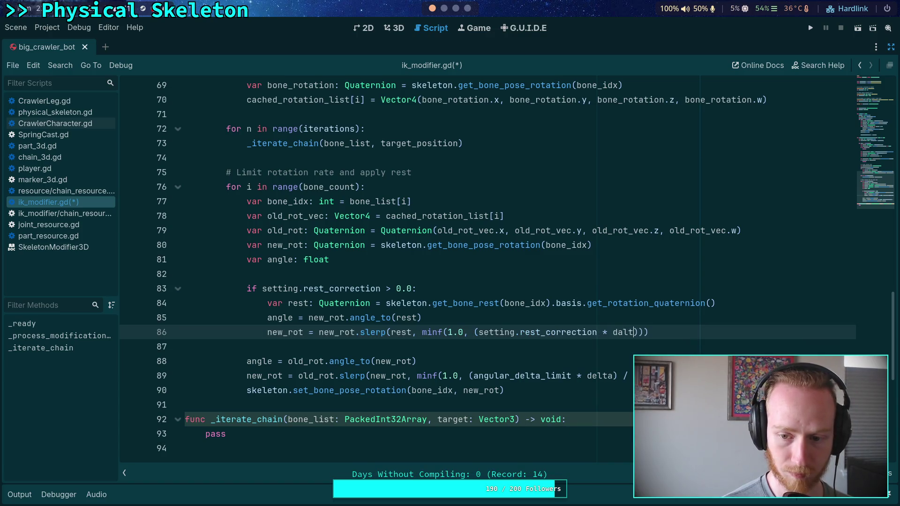
type("elta) / a")
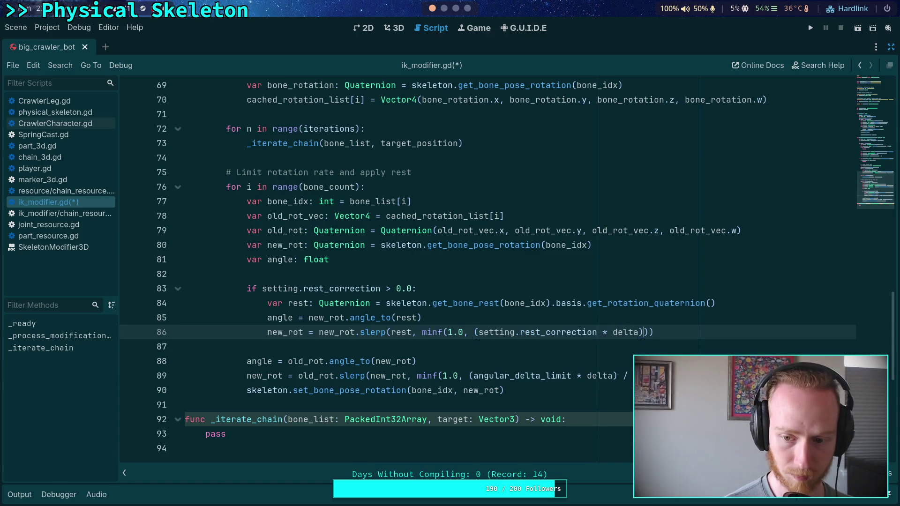
type("ngle")
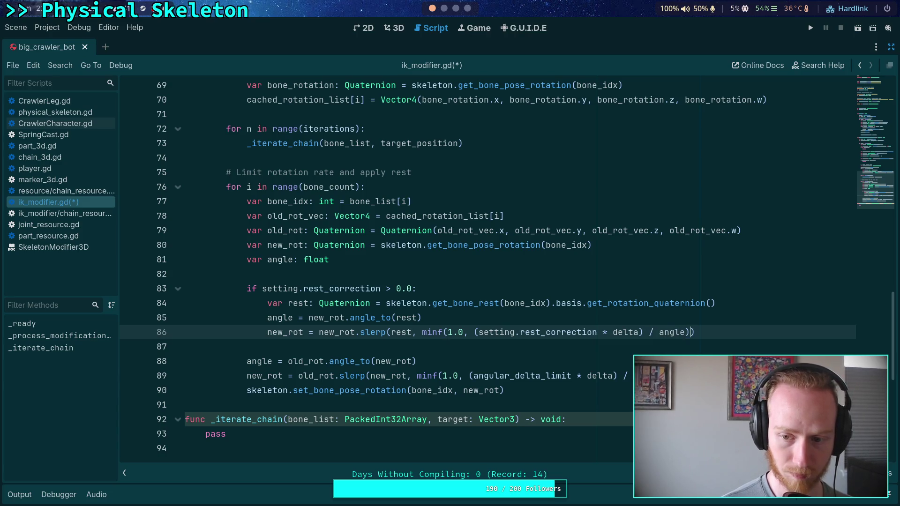
type(")")
key("ctrl+s")
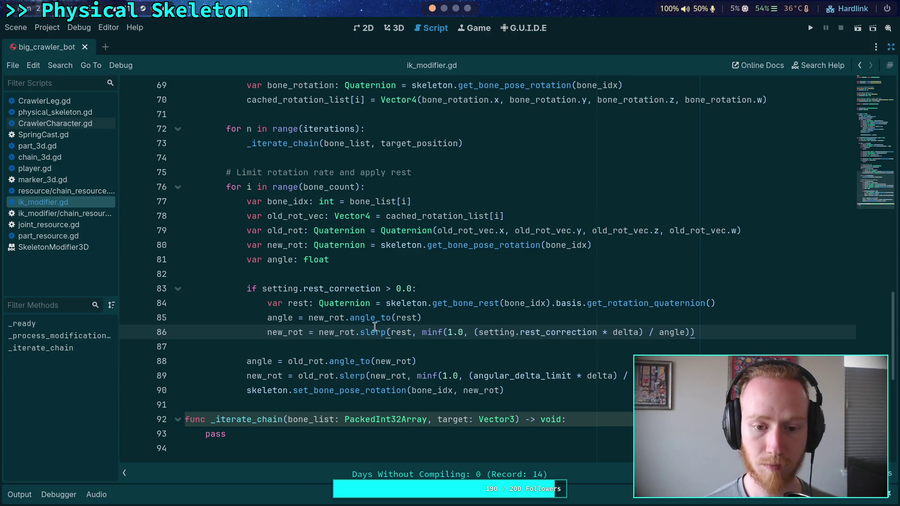
left_click(444, 8)
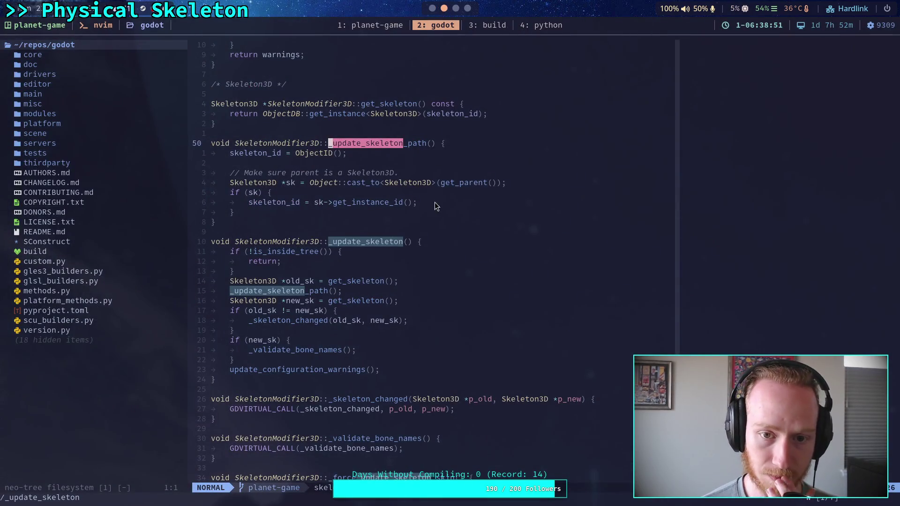
scroll(412, 292, "down", 9)
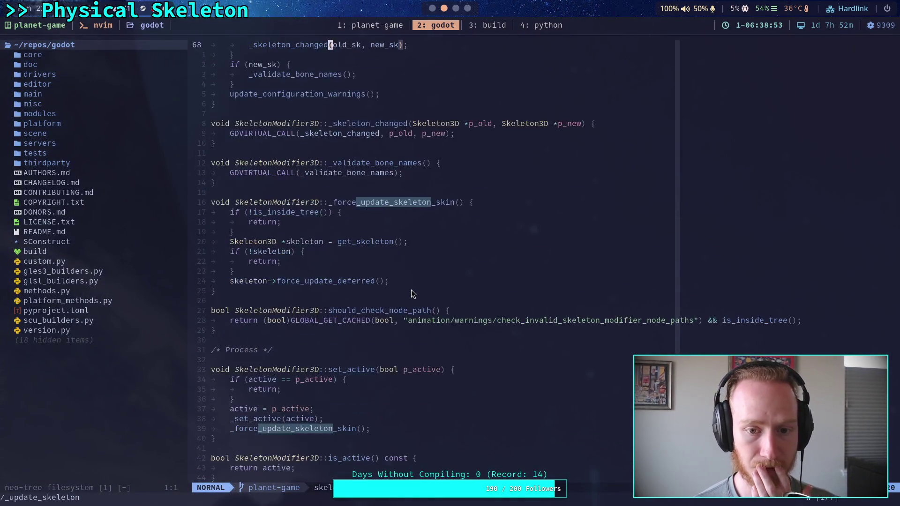
scroll(412, 294, "down", 9)
scroll(412, 287, "up", 14)
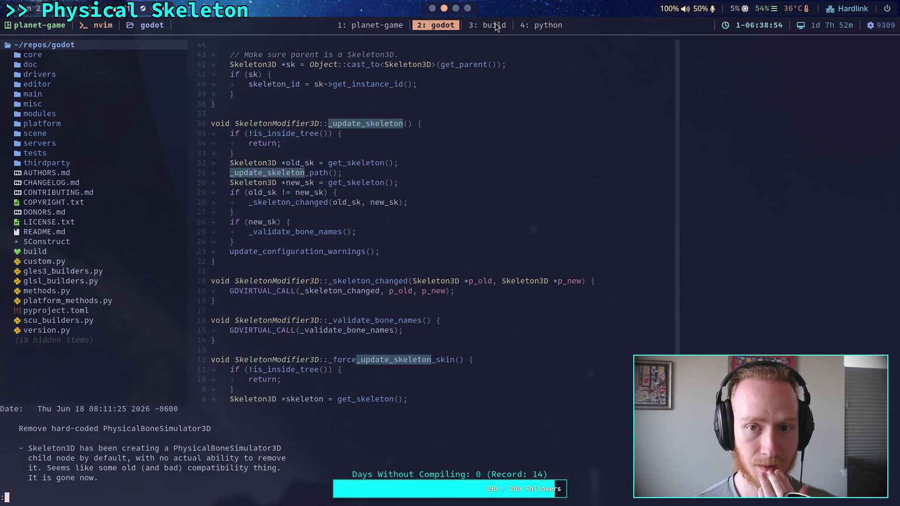
left_click(496, 26)
left_click(437, 25)
left_click(368, 251)
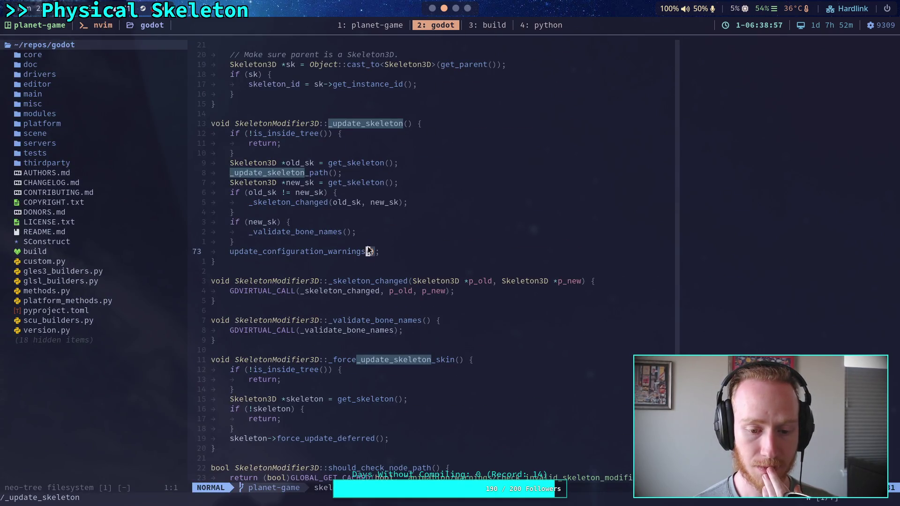
key("super+3")
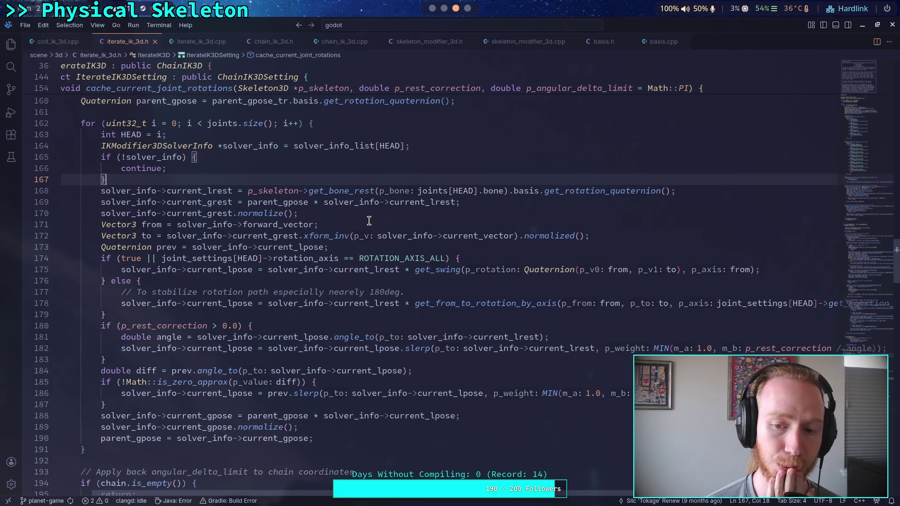
Step: Return from VS Code's cache_current_joint_rotations code to the ik_modifier.gd script in Godot
left_click(431, 8)
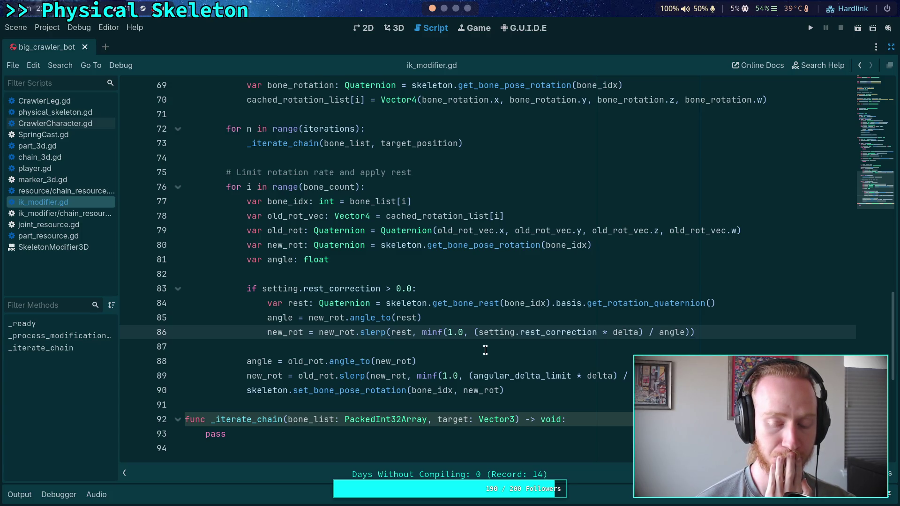
Step: Wrap the rest-correction new_rot slerp in an 'if angle > 0.0:' guard after line 85
left_click(460, 362)
double_click(683, 331)
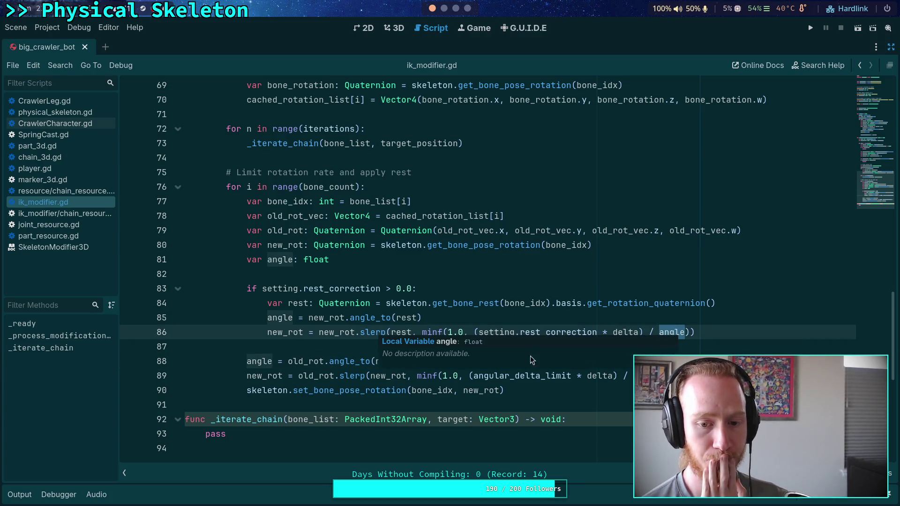
left_click(445, 316)
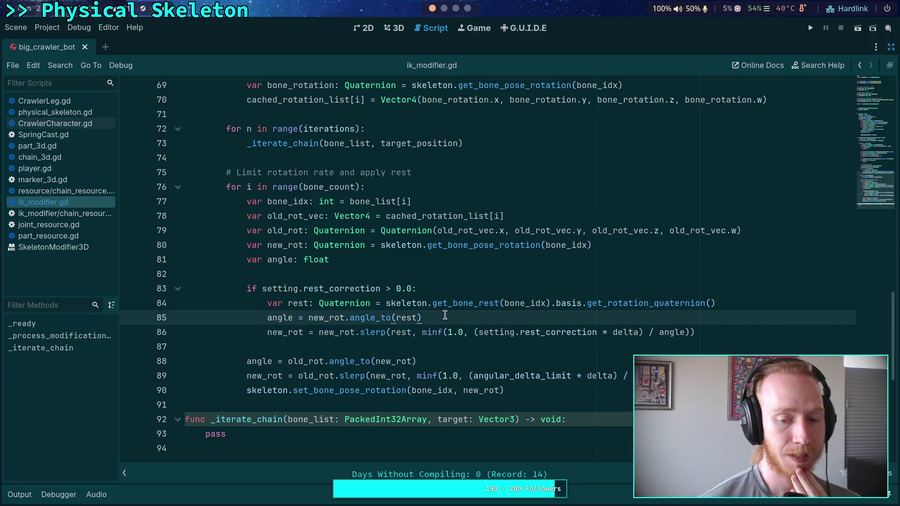
key("Return")
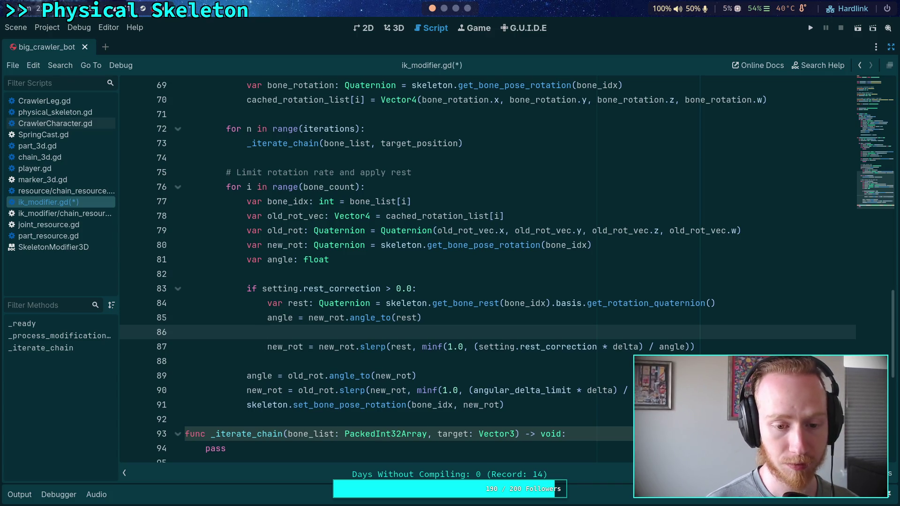
type("angle > 0")
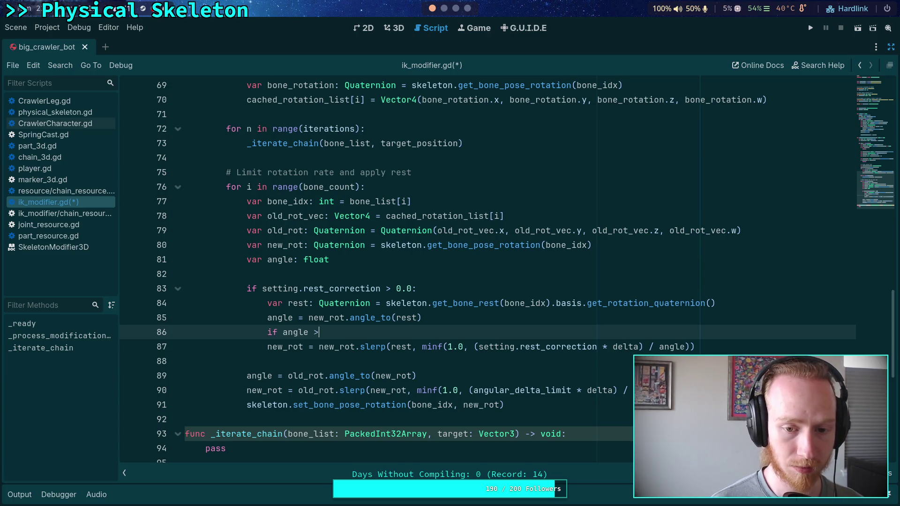
type(".0:")
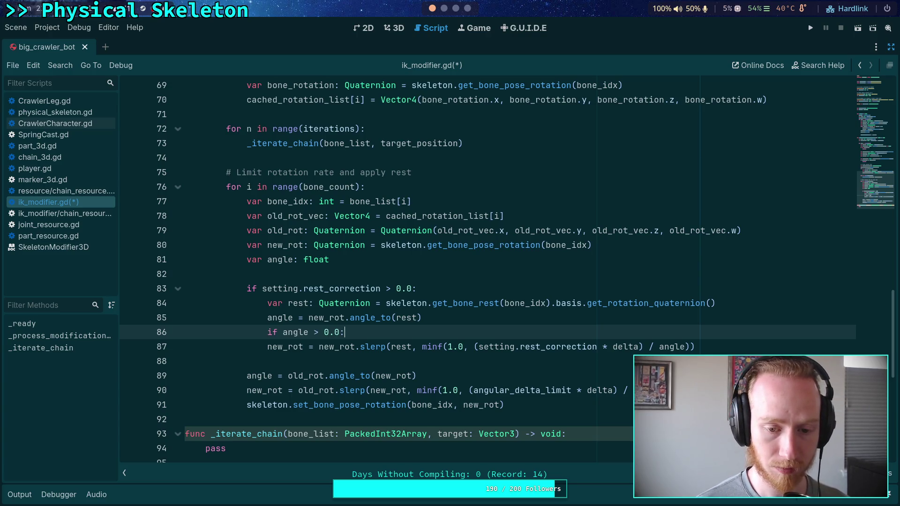
key("Down")
key("Home")
key("Tab")
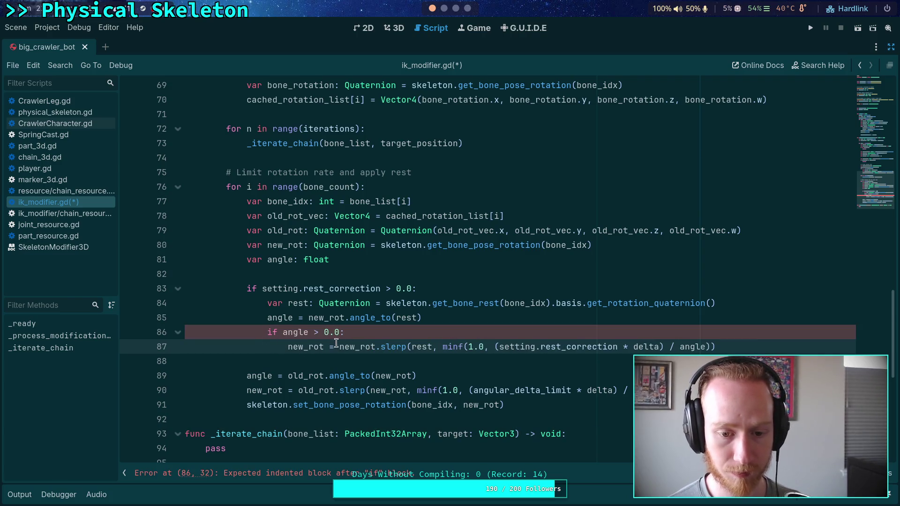
left_click(340, 332)
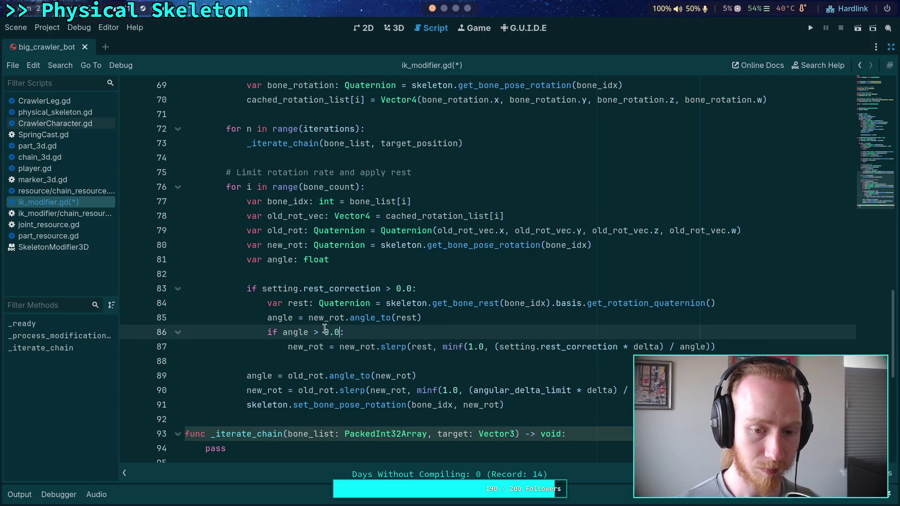
double_click(325, 333)
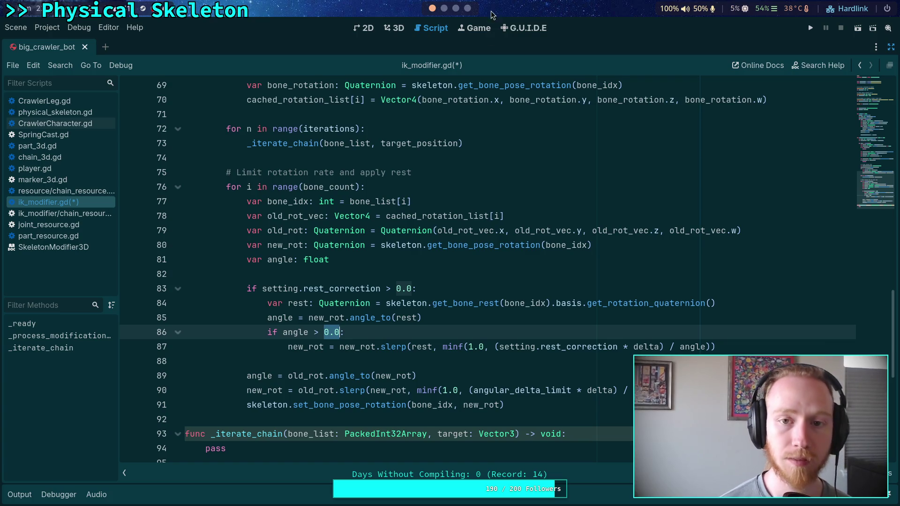
left_click(456, 8)
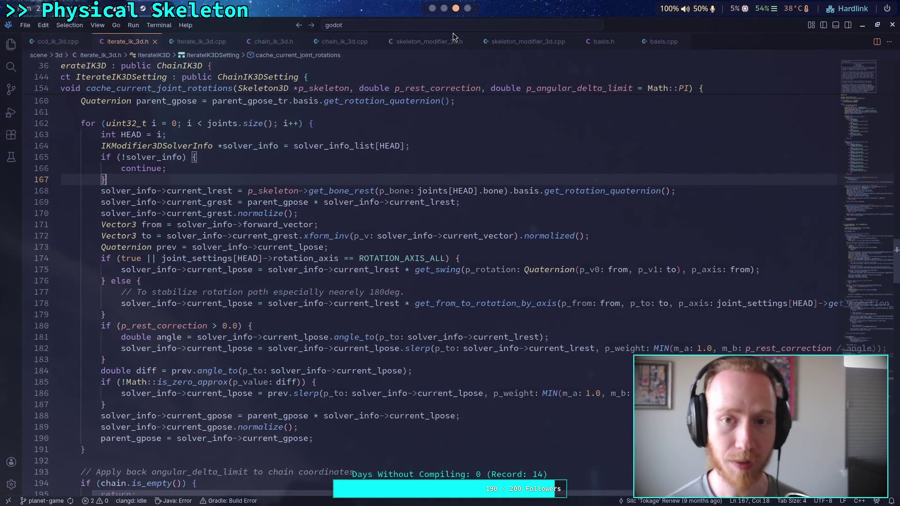
Step: In the Python REPL, import math and evaluate math.radians(0.1), giving 0.0017453292519943296
left_click(444, 8)
left_click(549, 26)
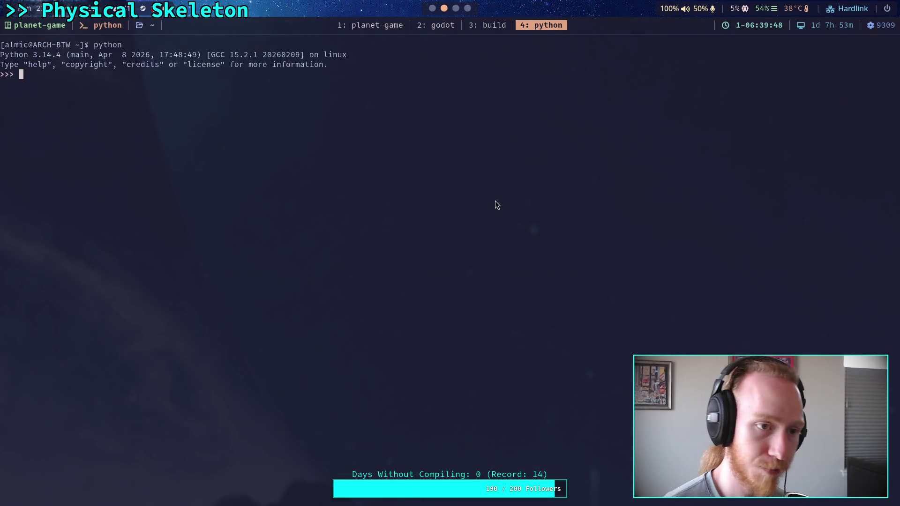
type("import m")
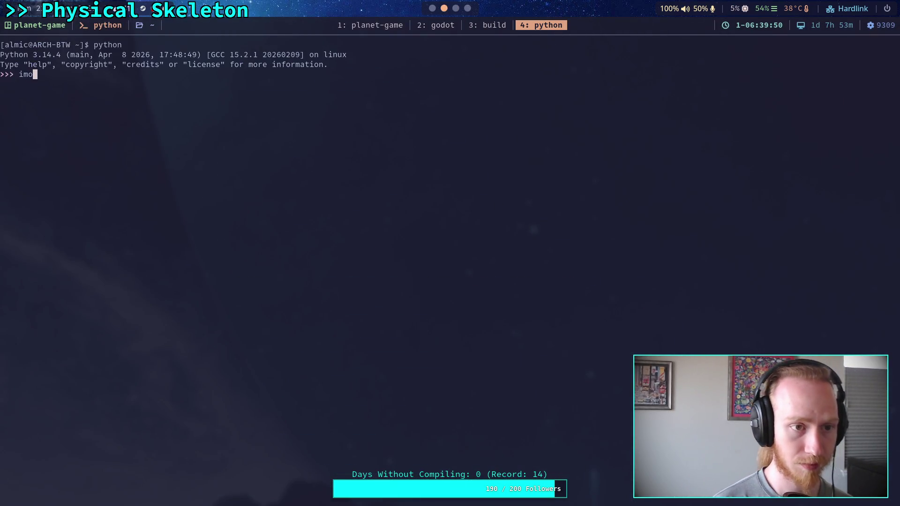
type("ath")
key("Return")
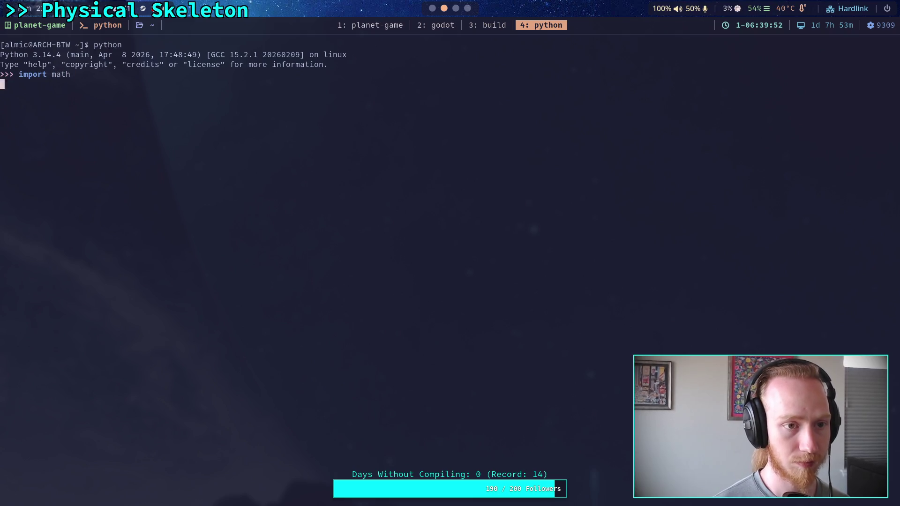
type("math.rad")
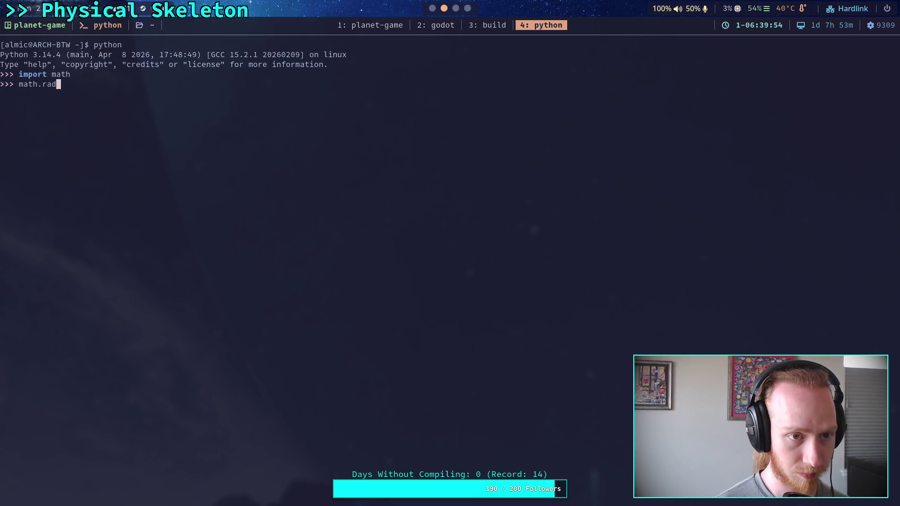
type("ians(")
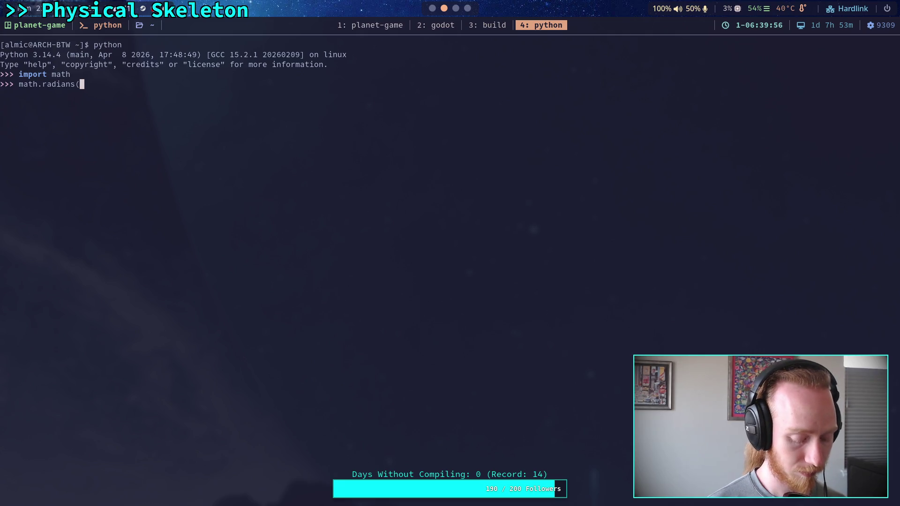
type("0.1)")
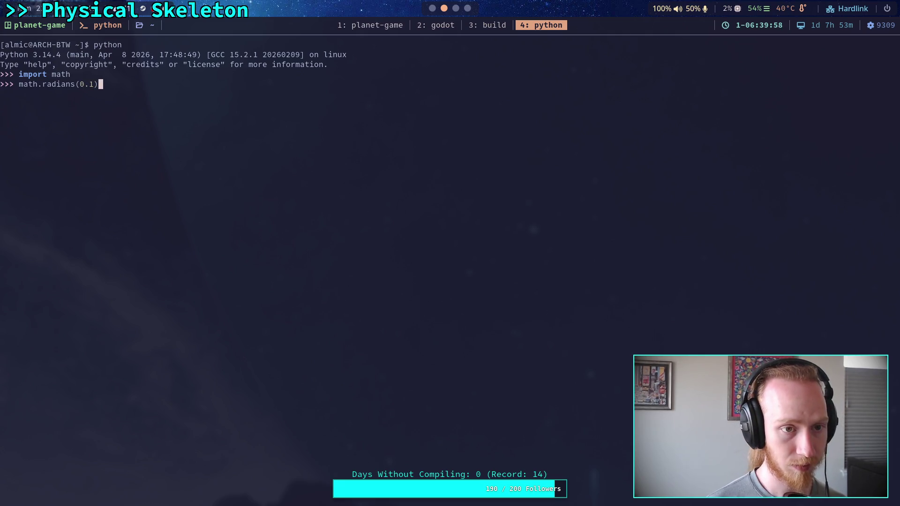
key("Return")
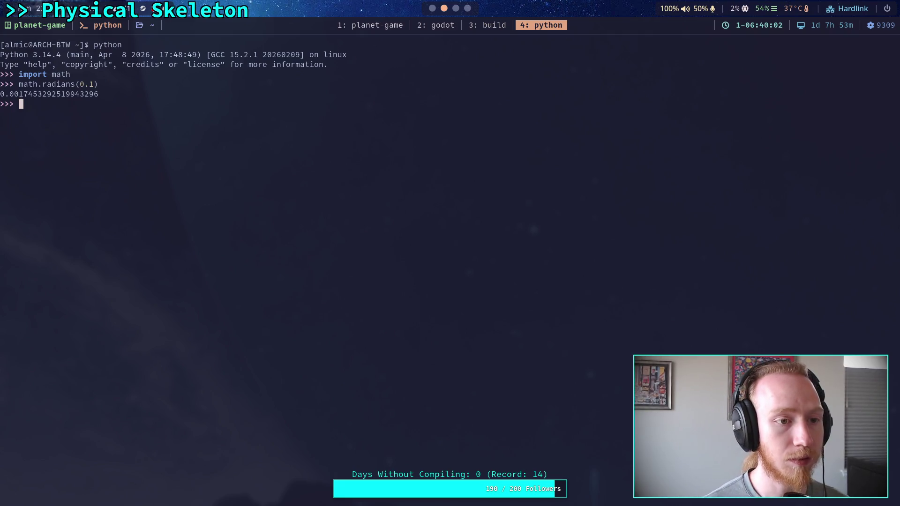
key("super+1")
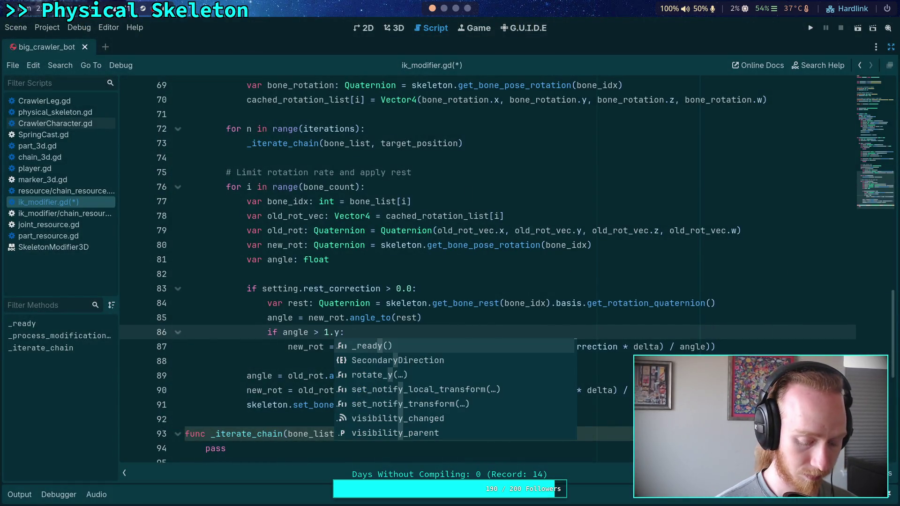
Step: Set line 86's threshold to 1.7e-3 and add 'if angle >= 1.7e-3:' as new line 90
key("BackSpace")
type("7e-3")
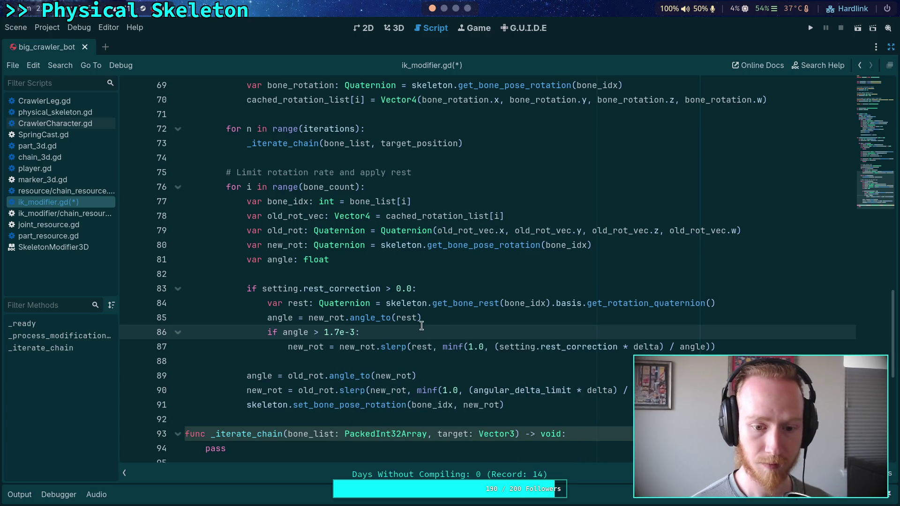
left_click(466, 372)
key("Return")
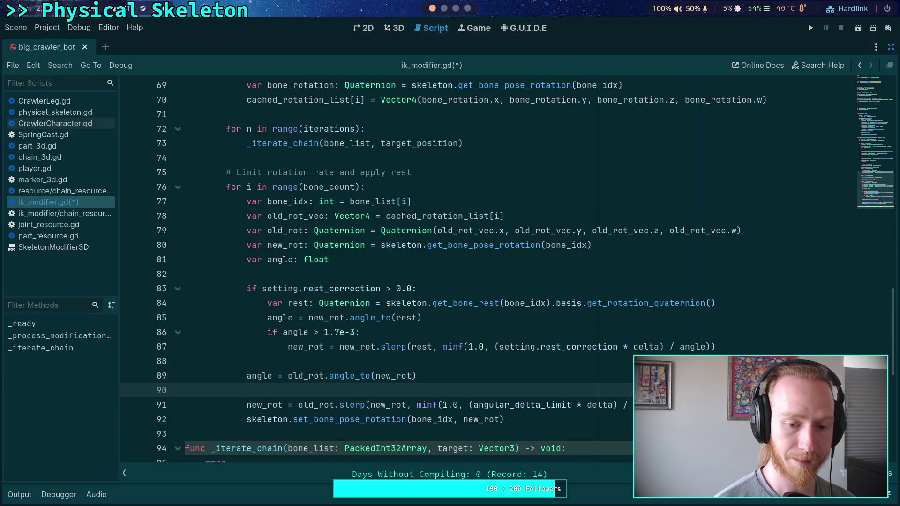
type("if angle > 1")
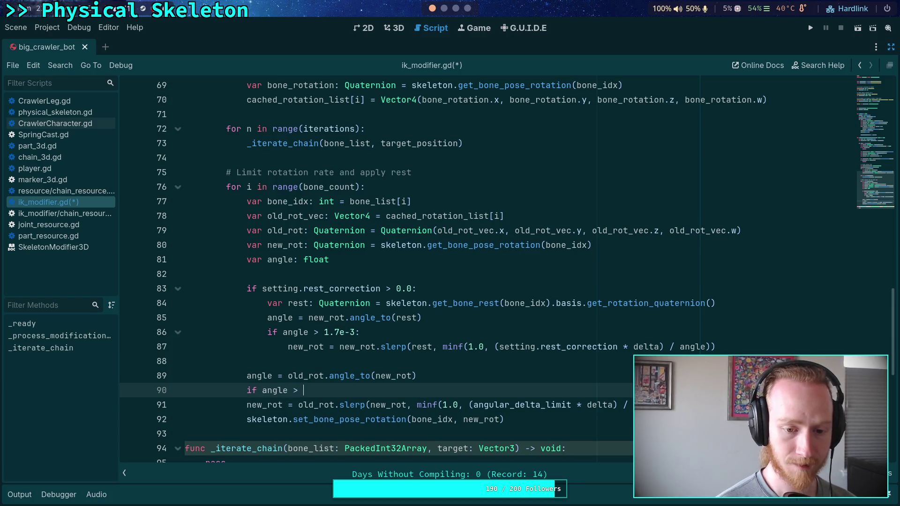
key("BackSpace")
key("BackSpace")
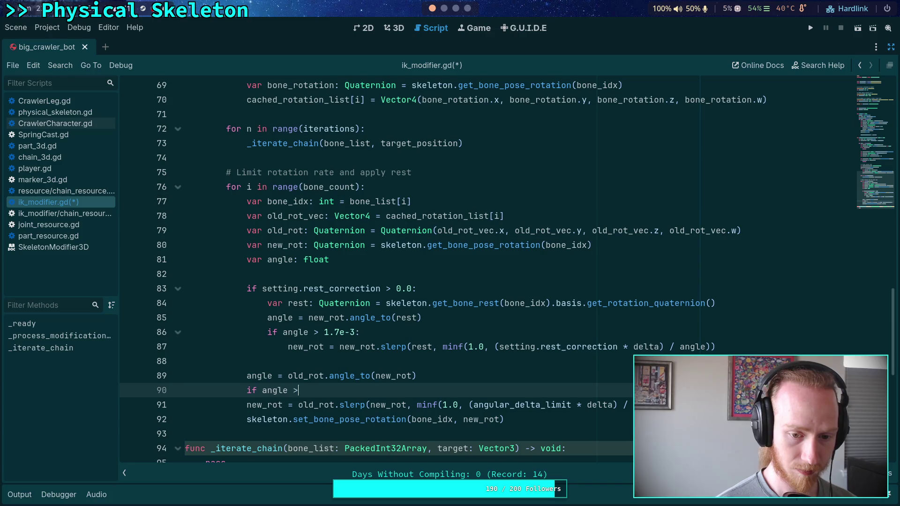
type("= 1.7e")
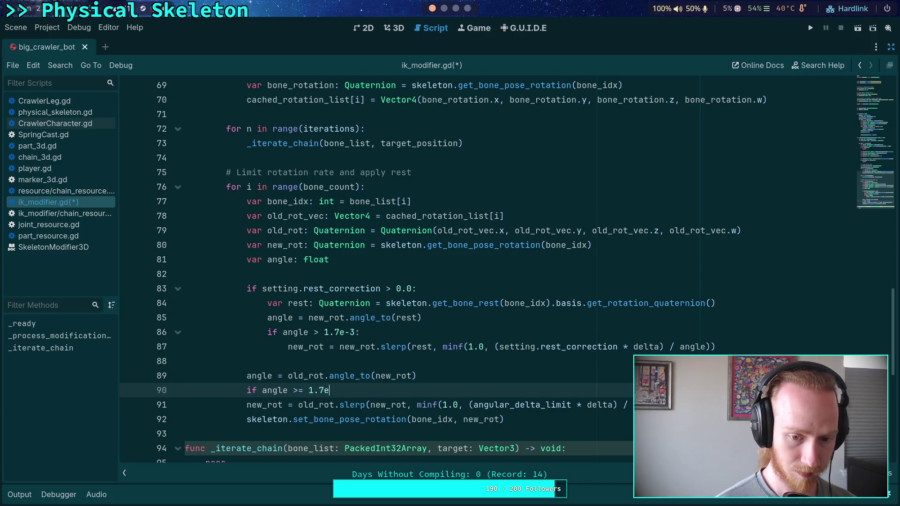
type("-3:")
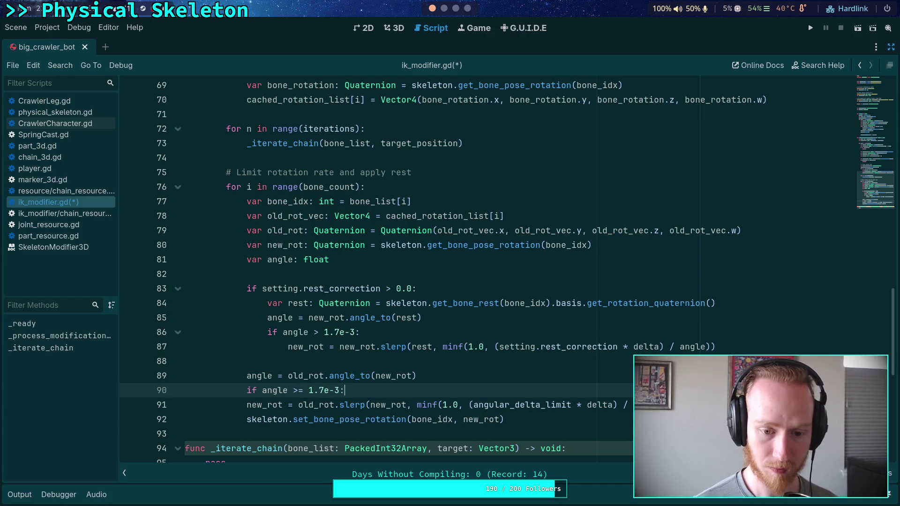
Step: Indent the angular-limit slerp under the new guard and change line 86 to '>= 1.7e-3' too
key("Down")
key("Home")
key("Tab")
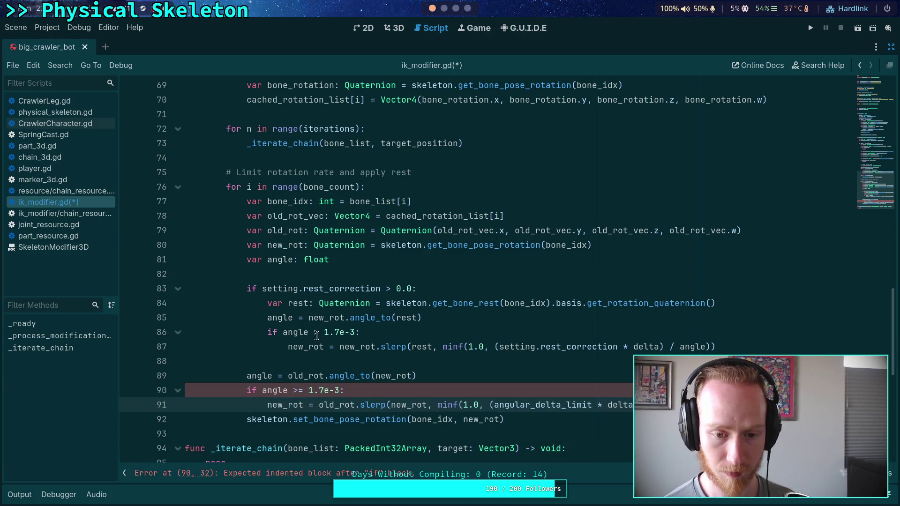
left_click(316, 336)
type("=")
left_click(378, 300)
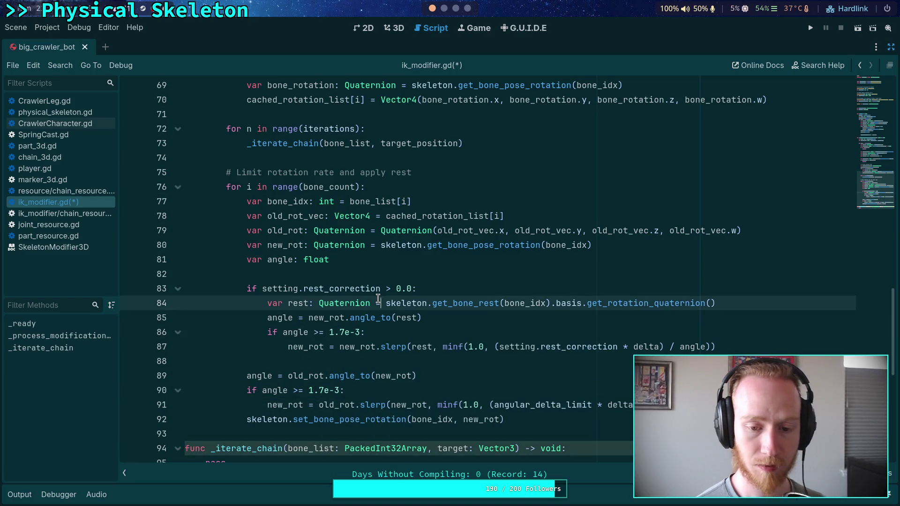
left_click(444, 9)
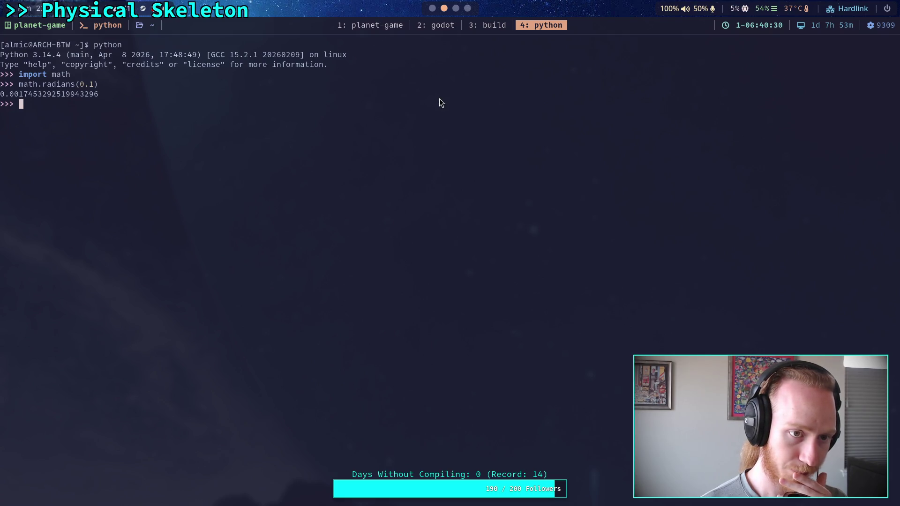
Step: Convert 0.001 and 0.0017 radians with math.degrees, getting about 0.057 and 0.097 degrees
type("math.degre")
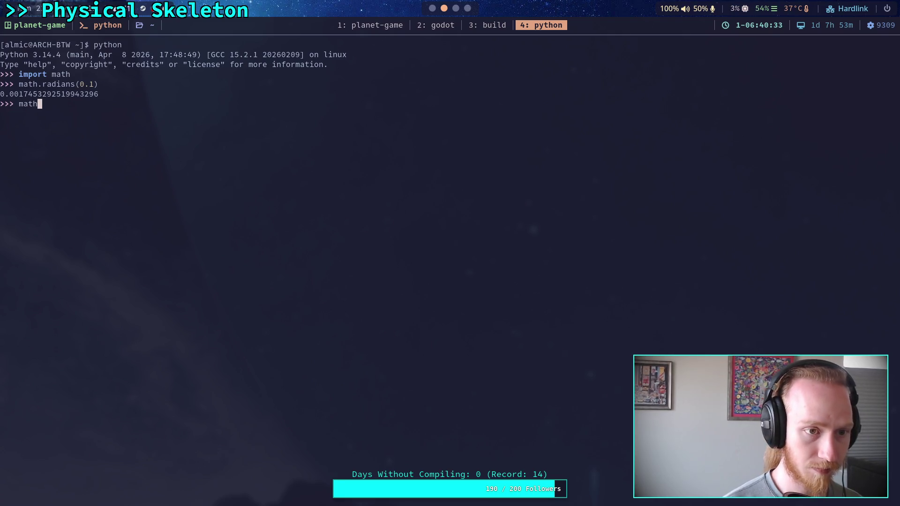
type("es(")
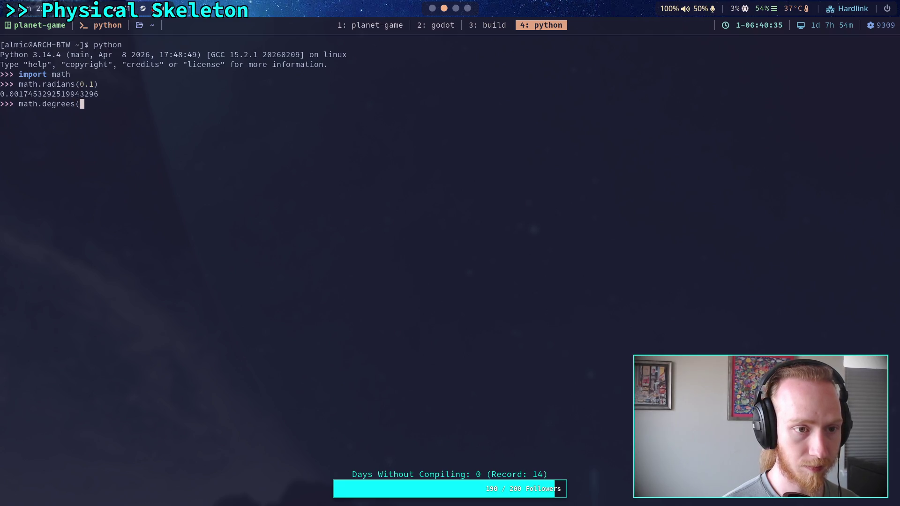
type("0.001)")
key("Return")
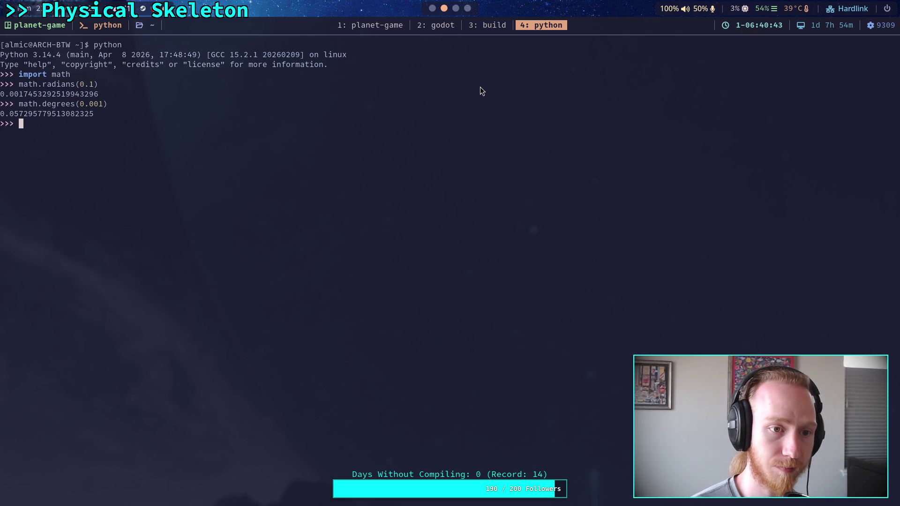
key("Up")
type("6")
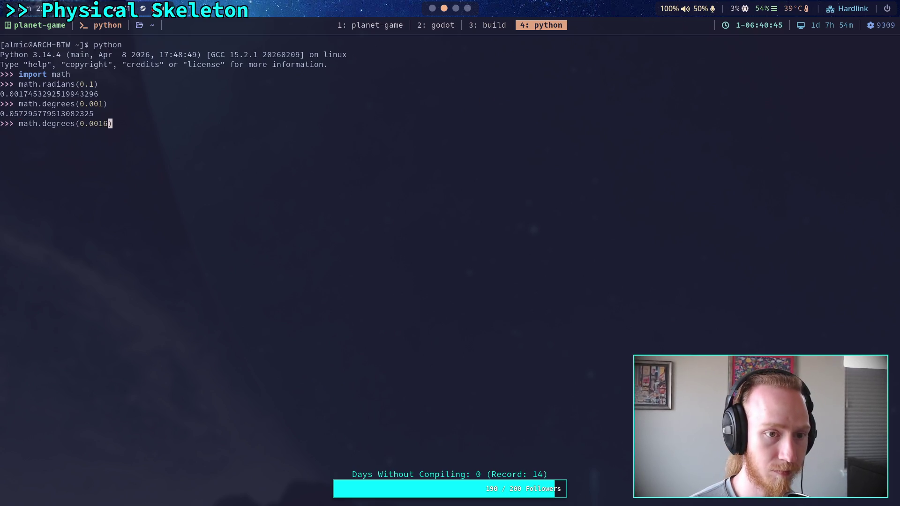
key("Return")
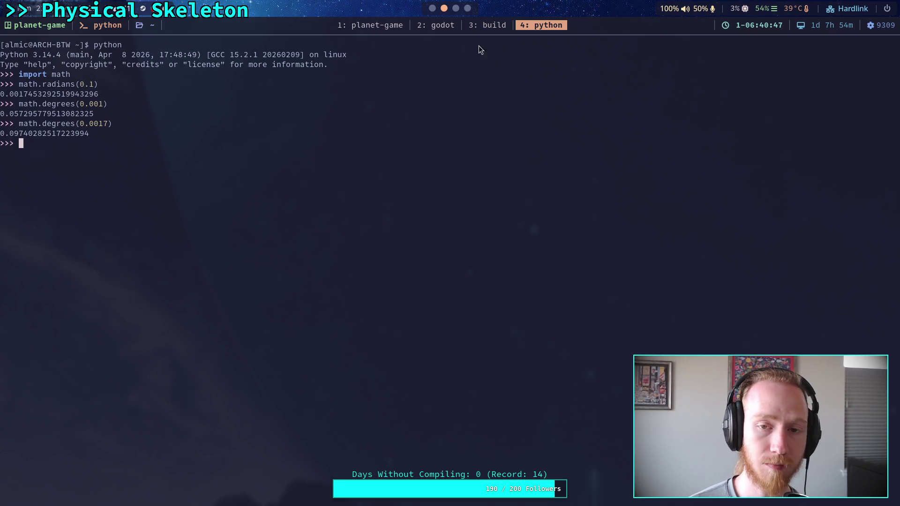
Step: Change both angle checks on lines 90 and 86 from '>= 1.7e-3' to '> 1.7e-3'
left_click(435, 8)
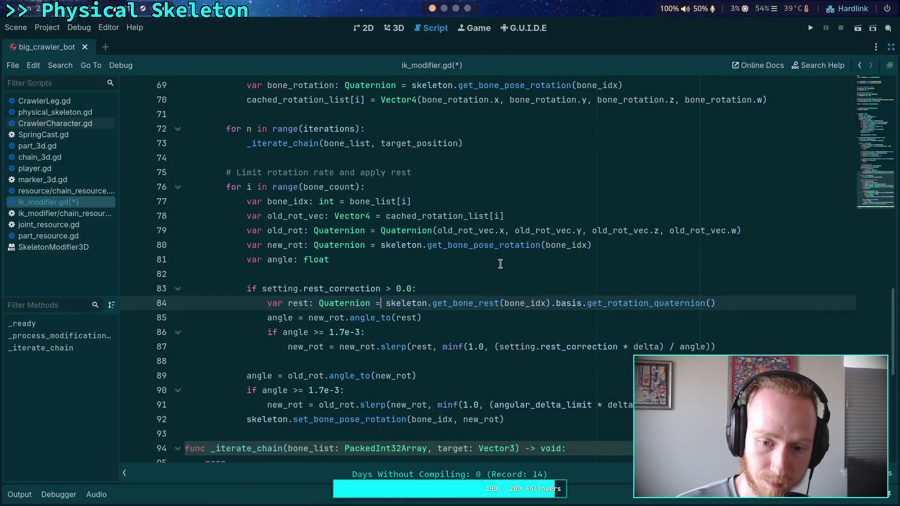
scroll(500, 264, "down", 1)
left_click(303, 347)
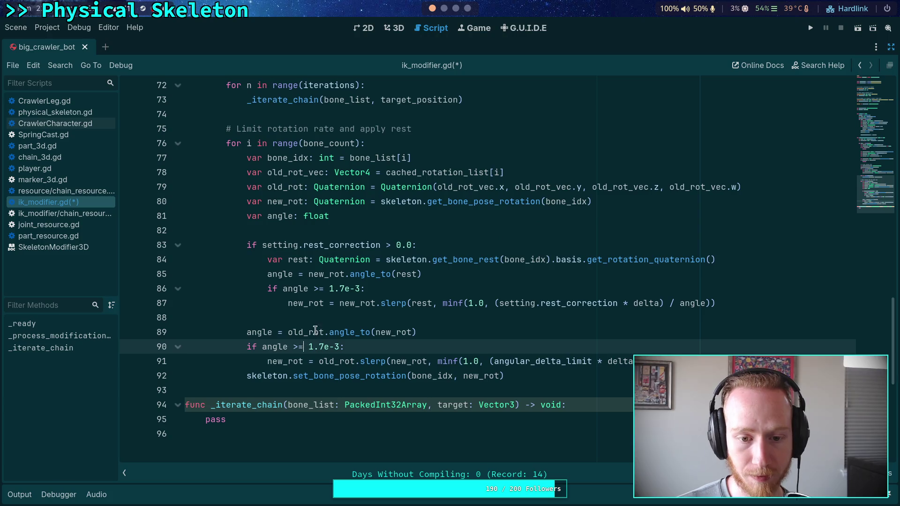
key("BackSpace")
left_click(324, 287)
key("BackSpace")
Step: Add a blank line after the new_rot slerp on line 91 and save ik_modifier.gd
left_click(391, 338)
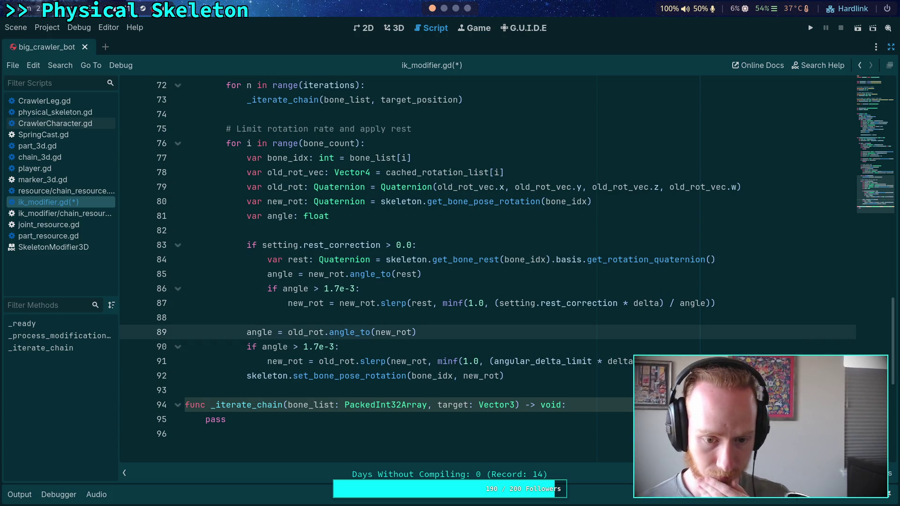
left_click(610, 364)
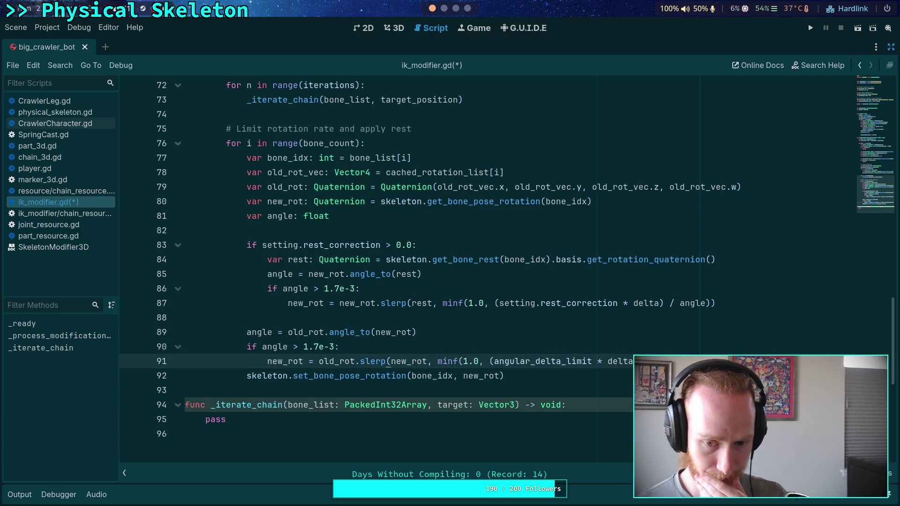
double_click(287, 361)
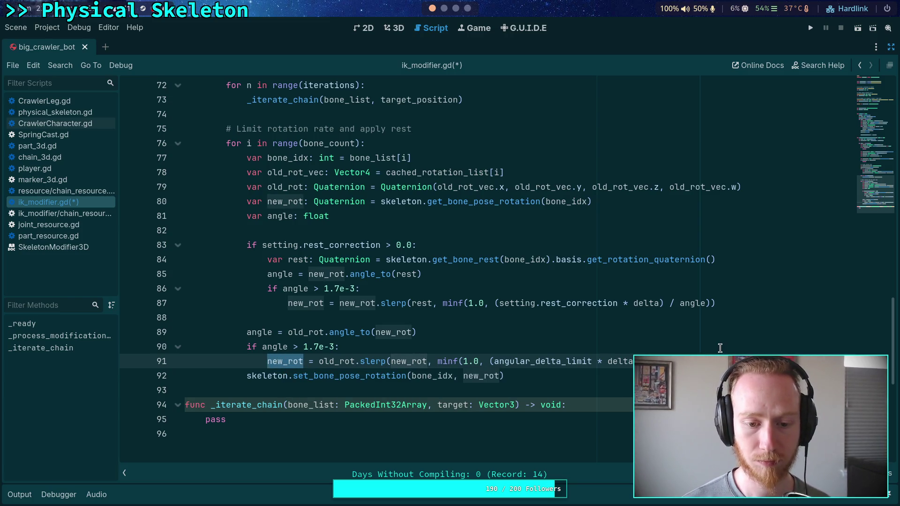
key("Right")
key("ctrl+Return")
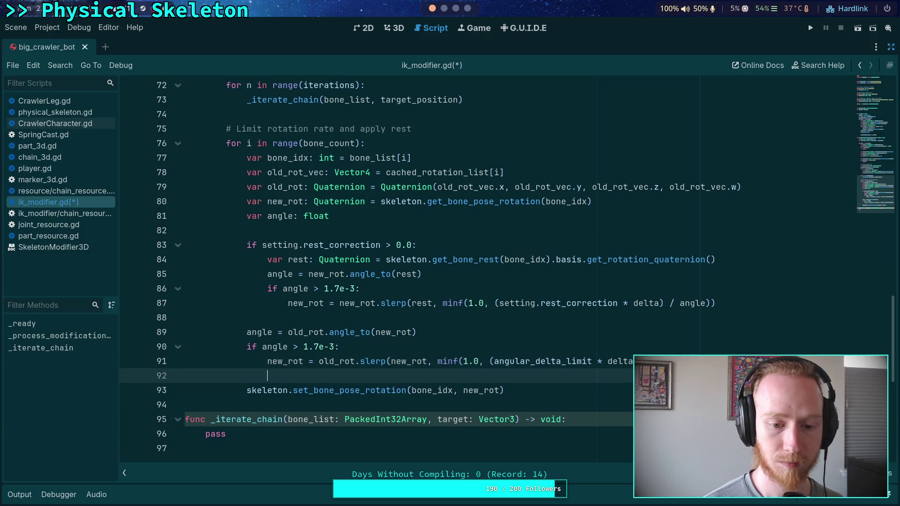
key("ctrl+s")
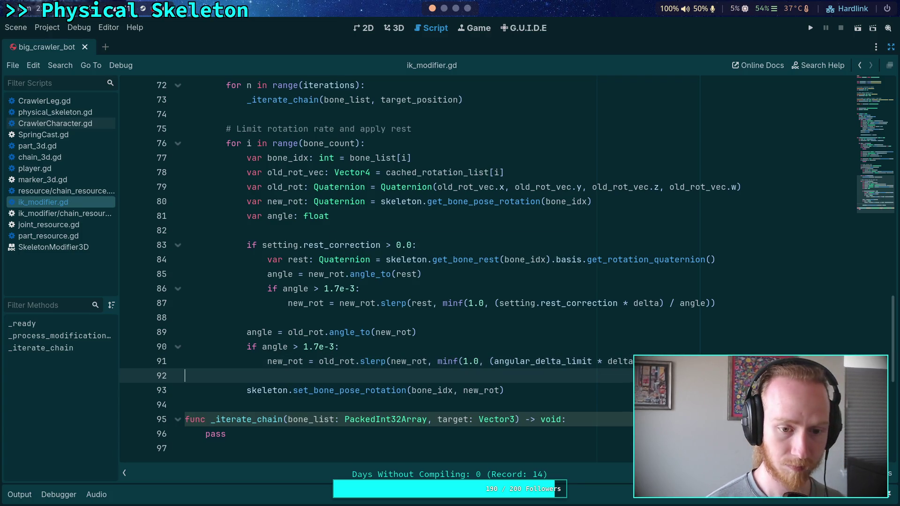
Step: Scroll through the updated ik_modifier.gd to review the guarded slerp code
left_click(420, 235)
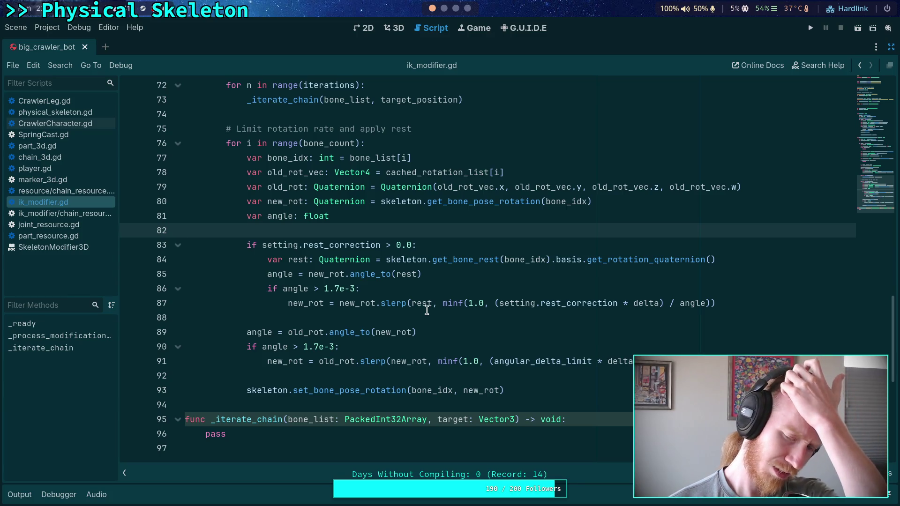
scroll(473, 412, "up", 8)
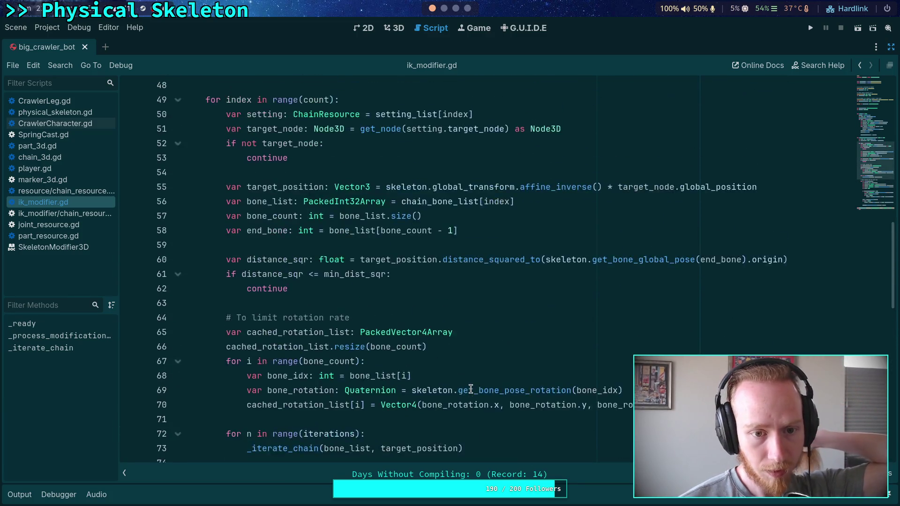
scroll(471, 390, "up", 2)
scroll(475, 376, "down", 8)
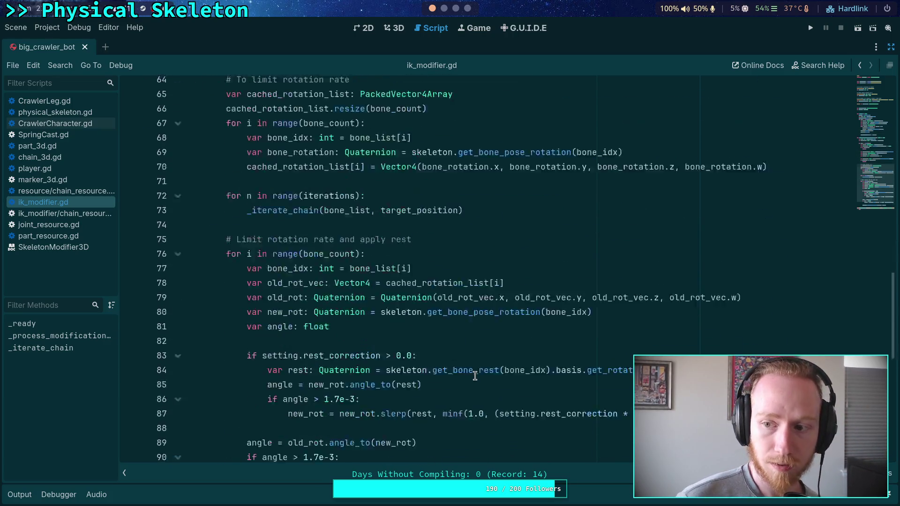
scroll(475, 376, "down", 5)
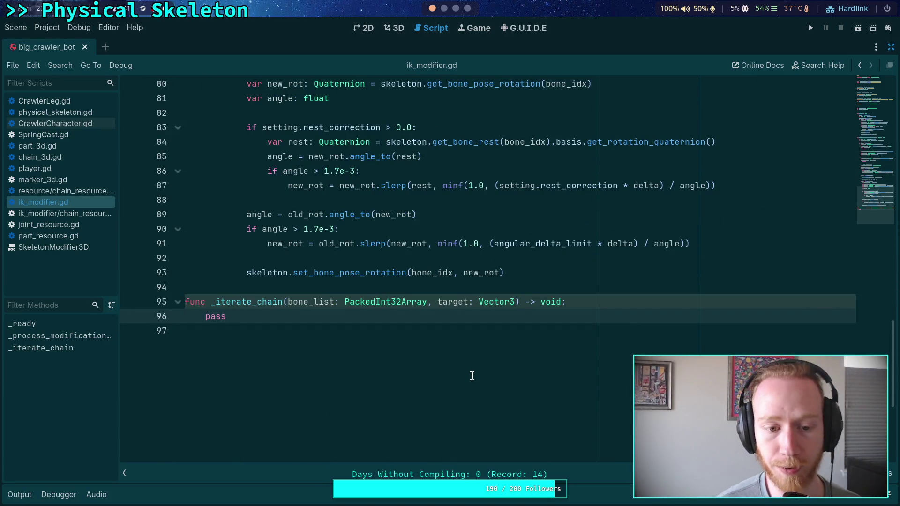
left_click(451, 11)
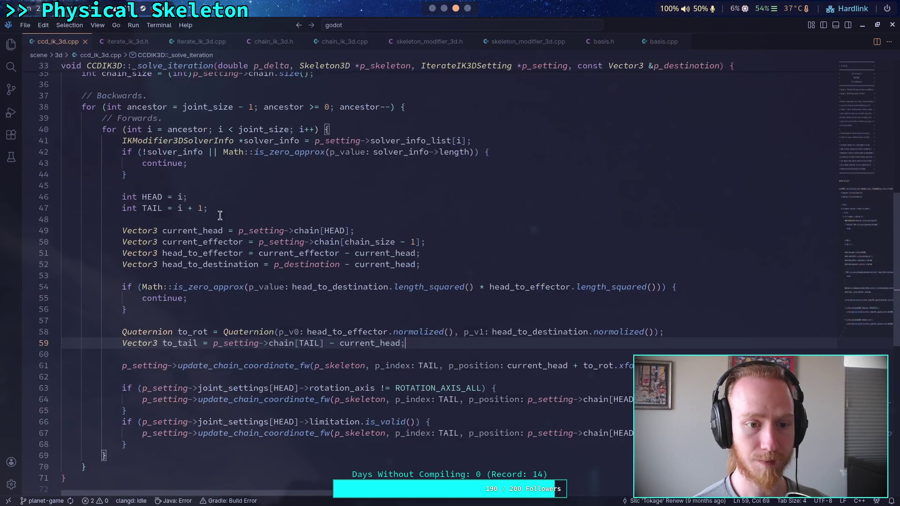
Step: Search ccd_ik_3d.cpp for chain_size to see how CCDIK3D::_solve_iteration uses it
mouse_move(259, 143)
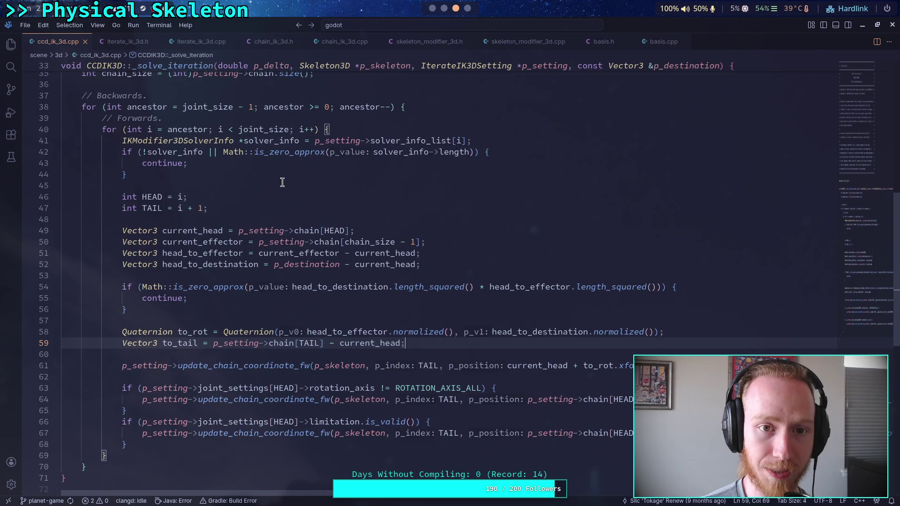
mouse_move(289, 258)
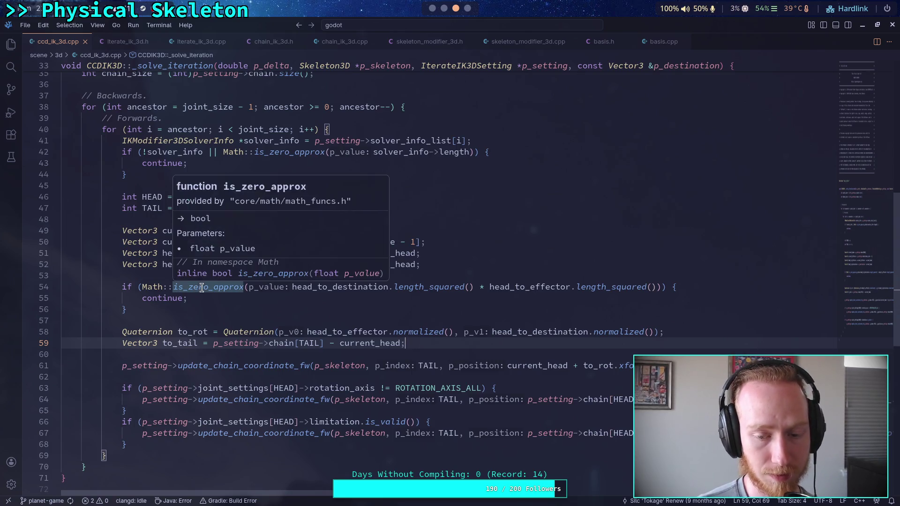
left_click(183, 324)
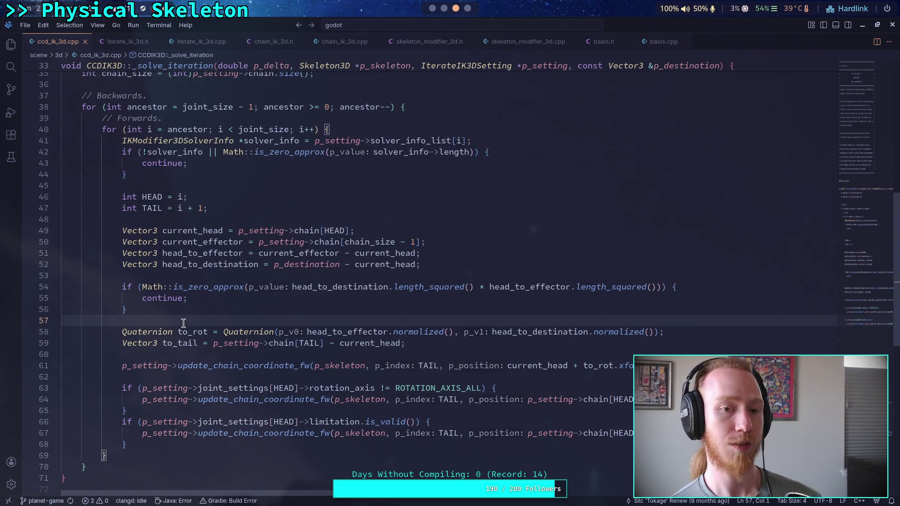
scroll(183, 323, "up", 2)
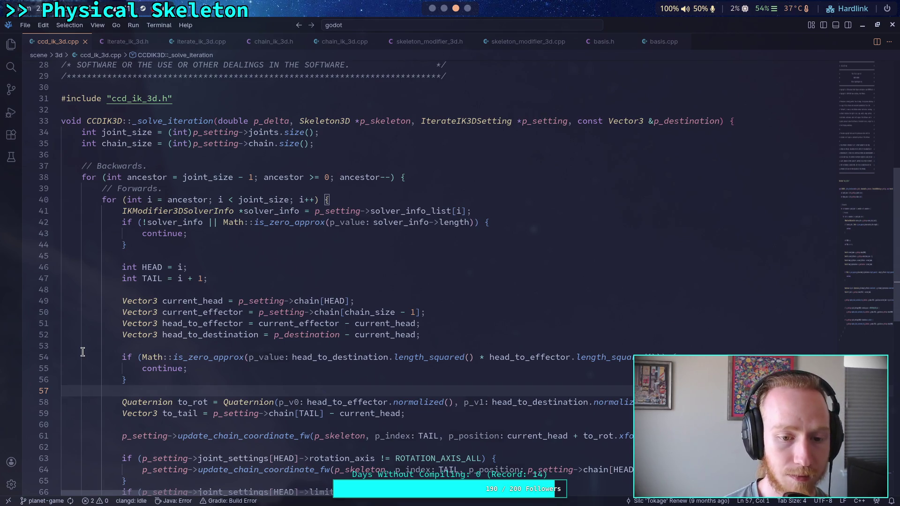
key("ctrl+f")
type("chain_s")
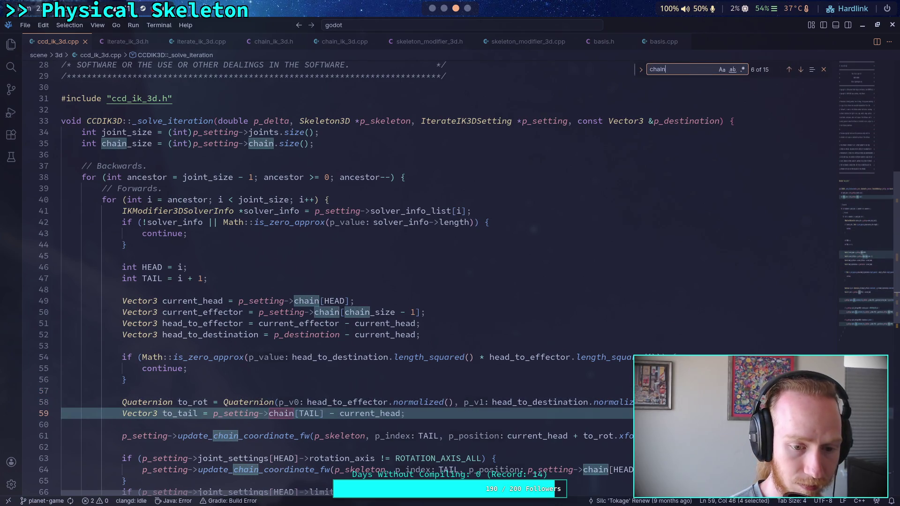
type("ize")
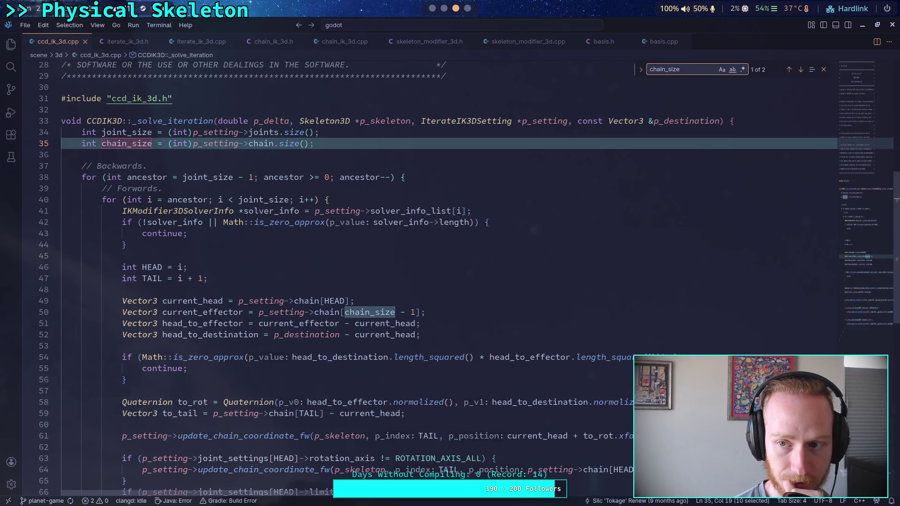
scroll(120, 297, "down", 2)
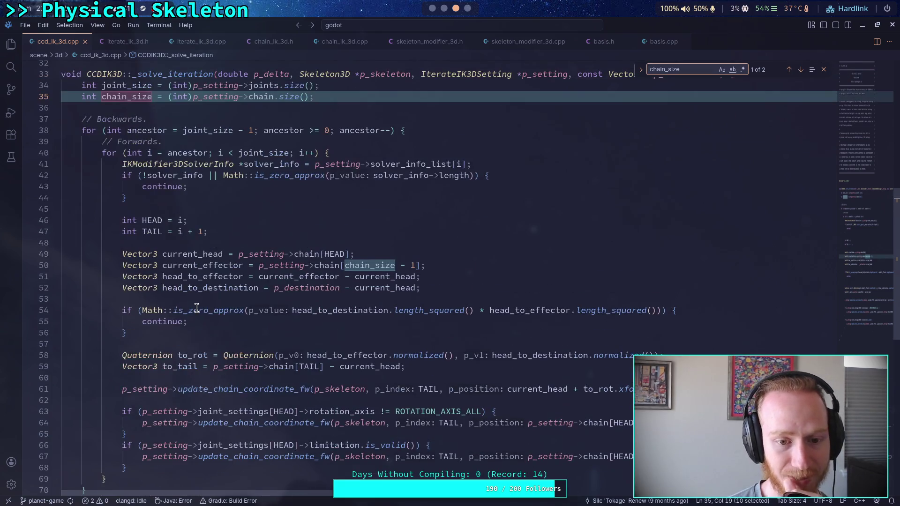
scroll(196, 307, "down", 2)
scroll(196, 307, "up", 3)
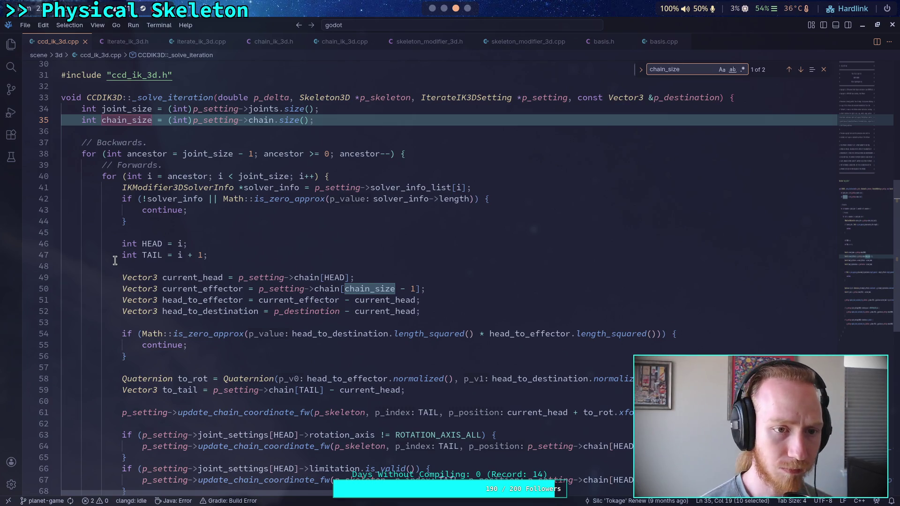
left_click(432, 10)
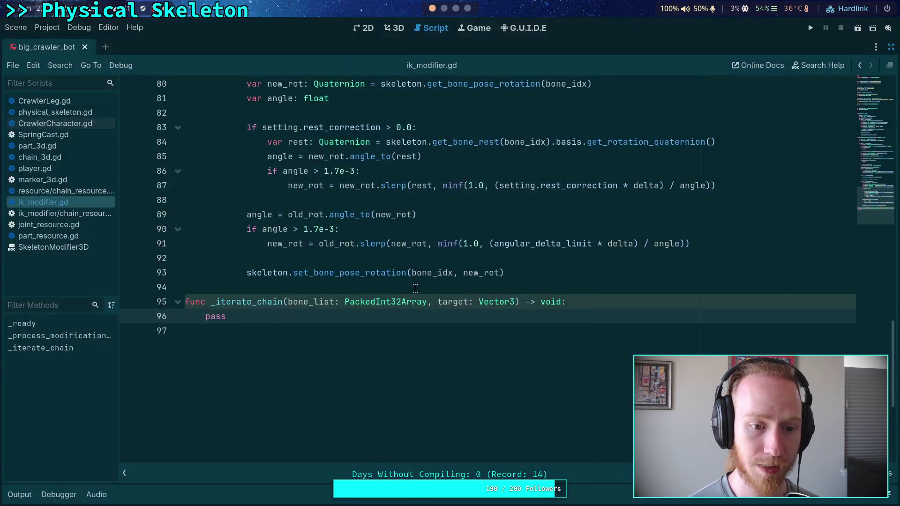
Step: Replace the pass placeholder with a joint_count declaration and start a bone_count line above it
key("BackSpace")
key("BackSpace")
key("BackSpace")
type("va")
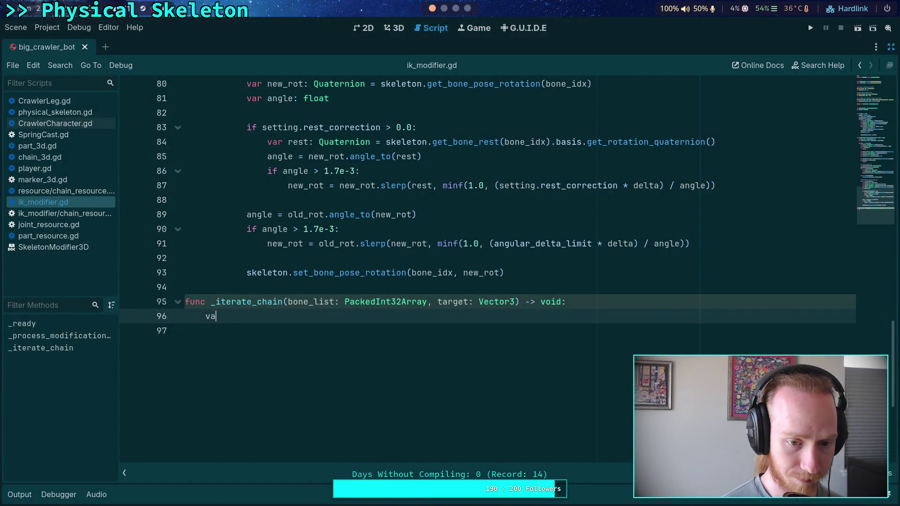
type("r joint_")
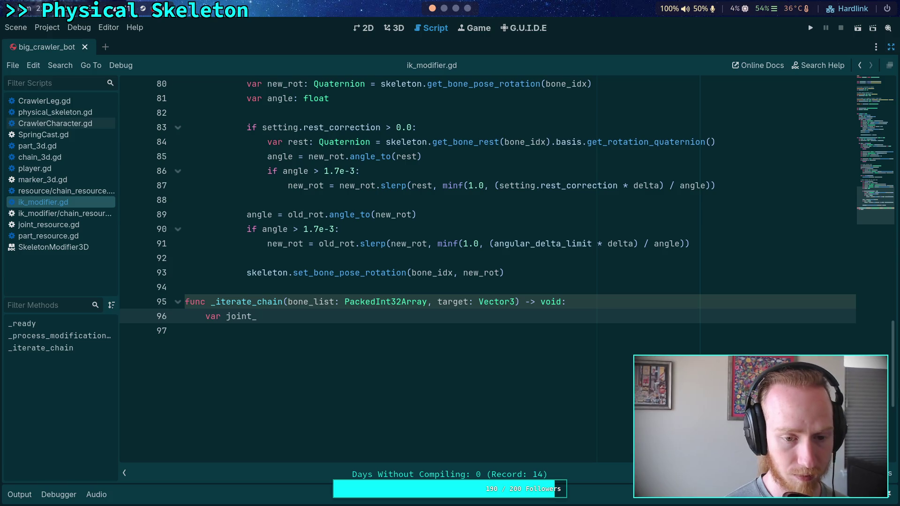
type("count:")
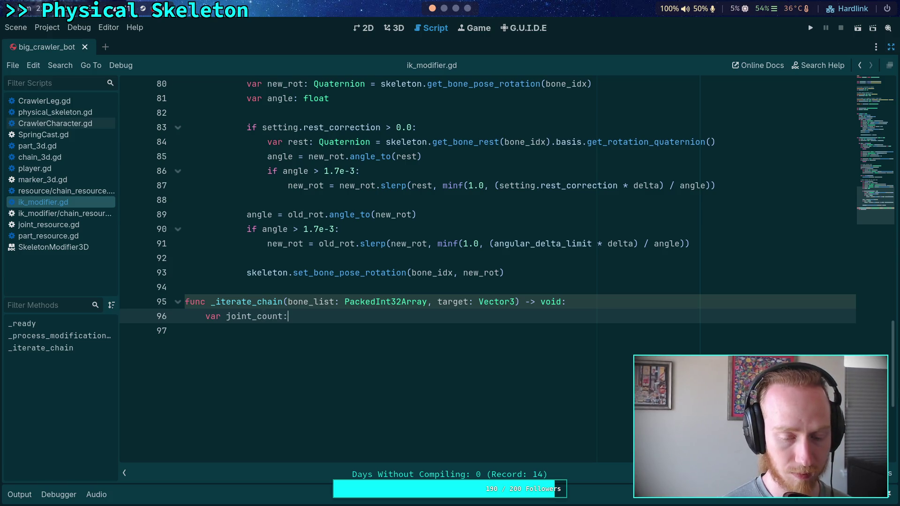
type(" int = ")
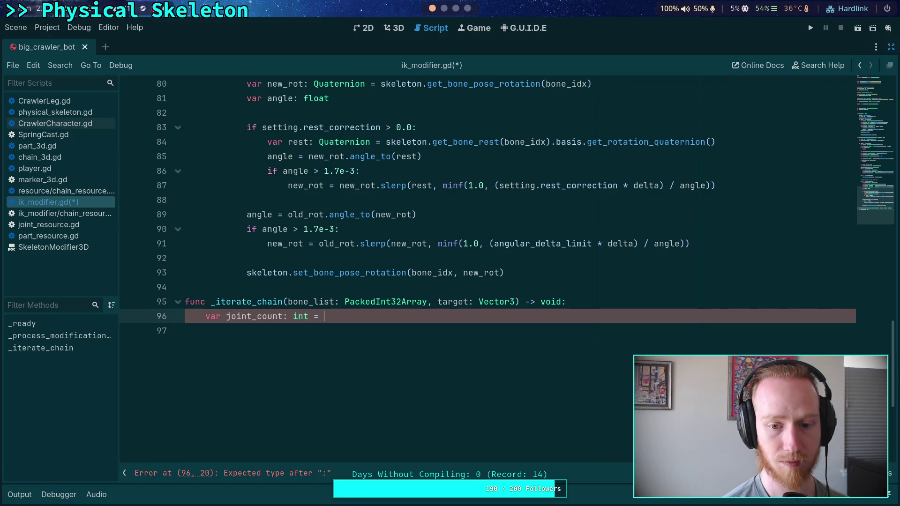
type("bone_list.size")
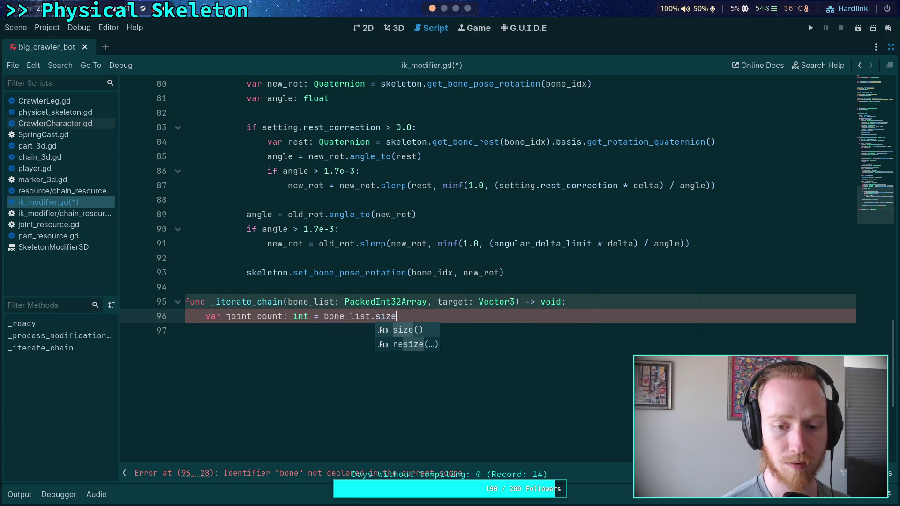
key("Return")
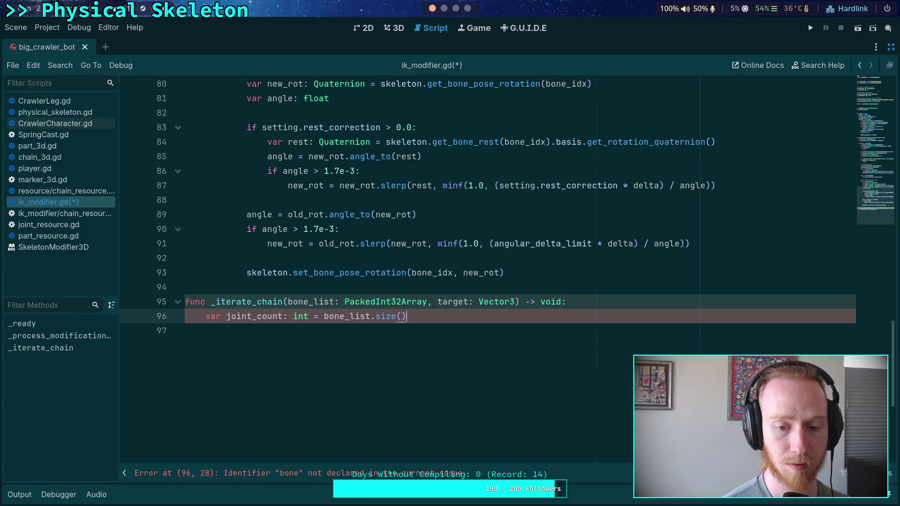
key("Up")
key("End")
key("Return")
type("var chain")
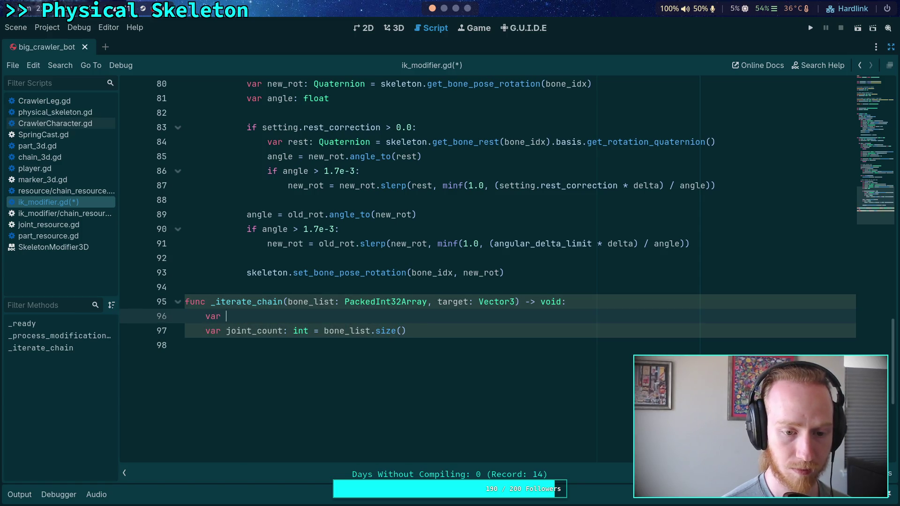
key("BackSpace")
key("BackSpace")
key("BackSpace")
key("BackSpace")
key("BackSpace")
type("bone_cou")
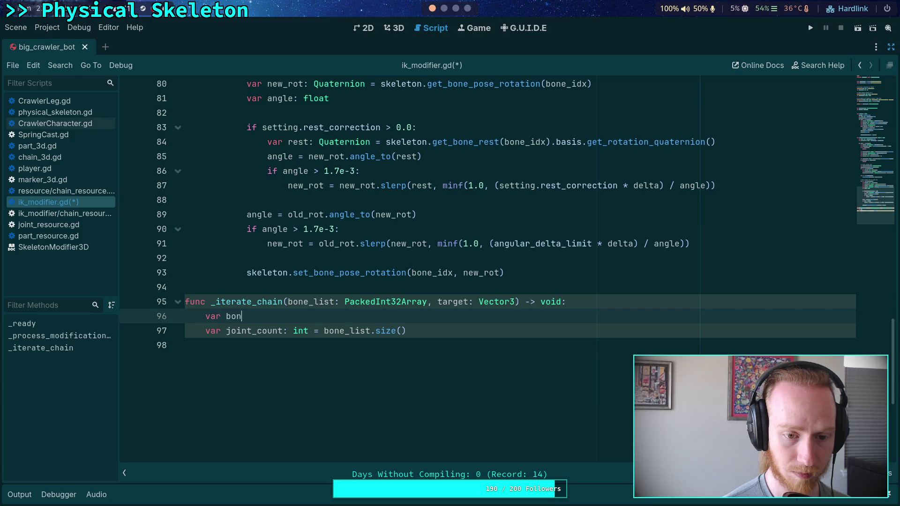
type("nt: int =")
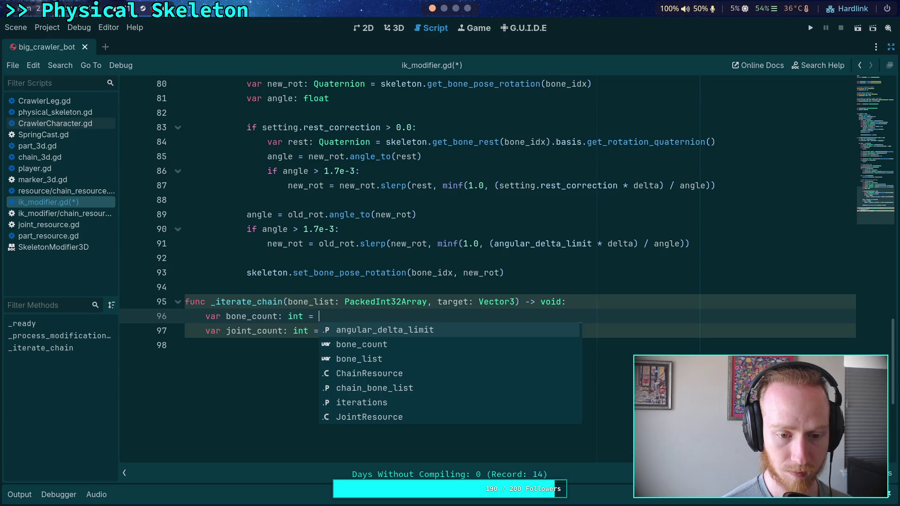
Step: Complete 'var bone_count: int = bone_list.size()' and set joint_count to 'bone_count - 1'
key("BackSpace")
key("BackSpace")
key("BackSpace")
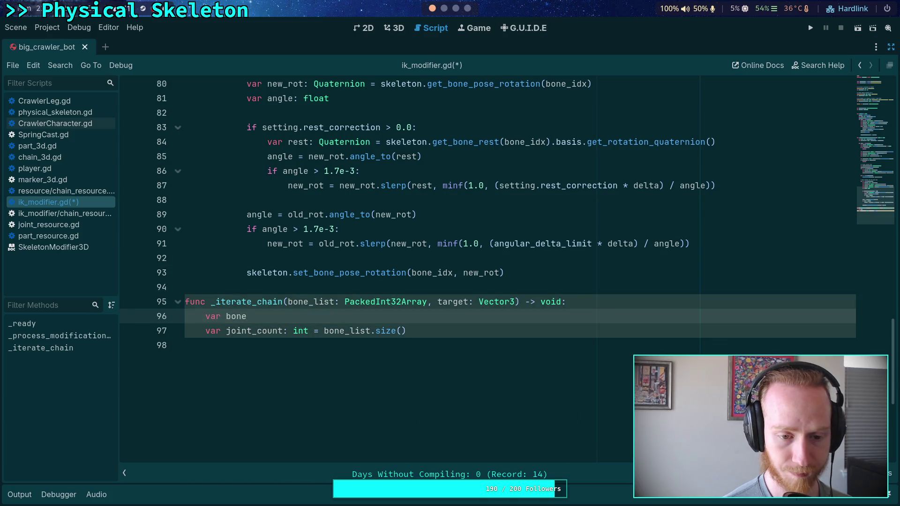
type("_count: int = ")
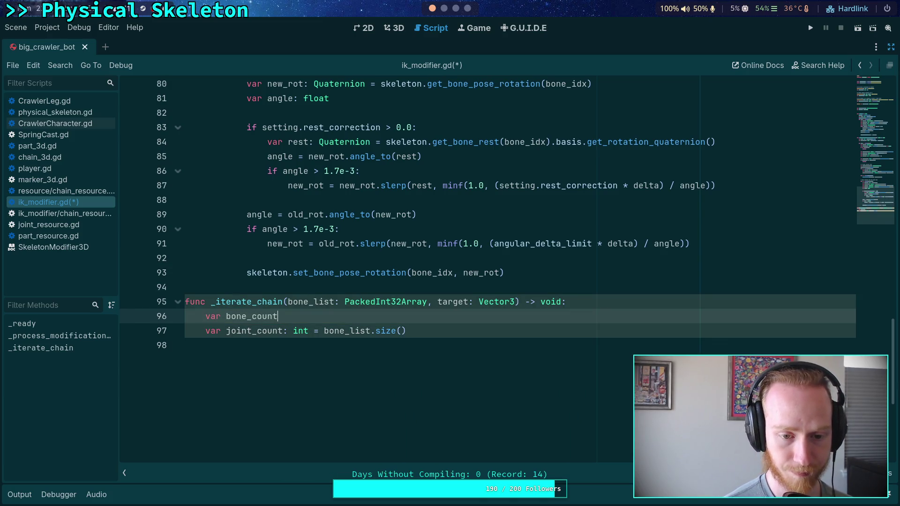
type("bone")
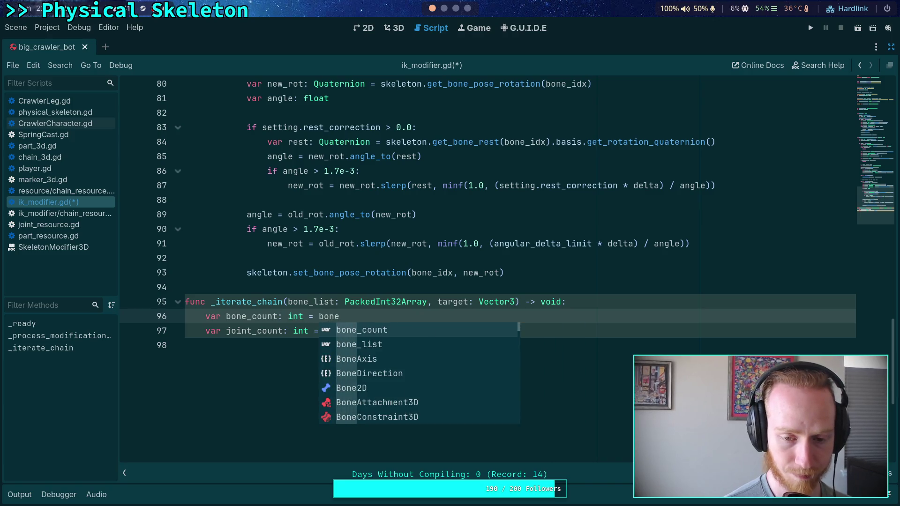
key("Return")
type(".size()")
key("Escape")
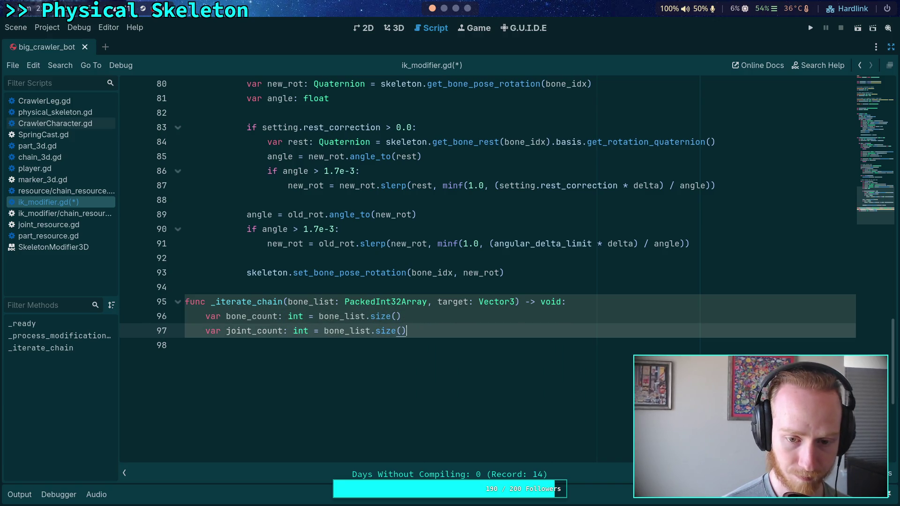
key("BackSpace")
key("BackSpace")
key("BackSpace")
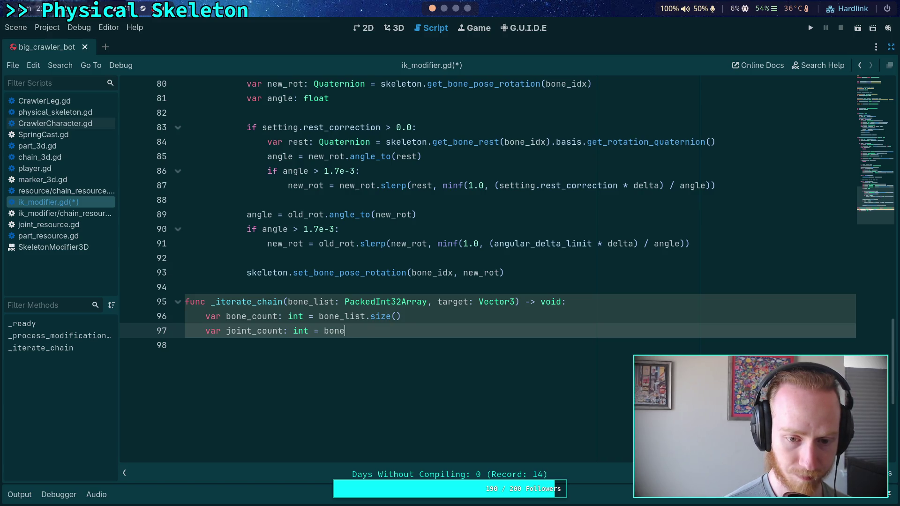
type("_count - 1")
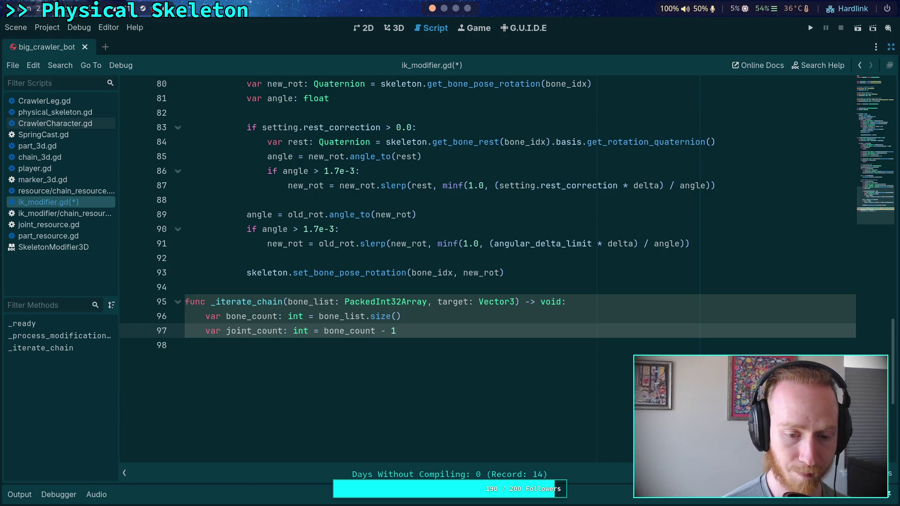
key("Return")
key("Return")
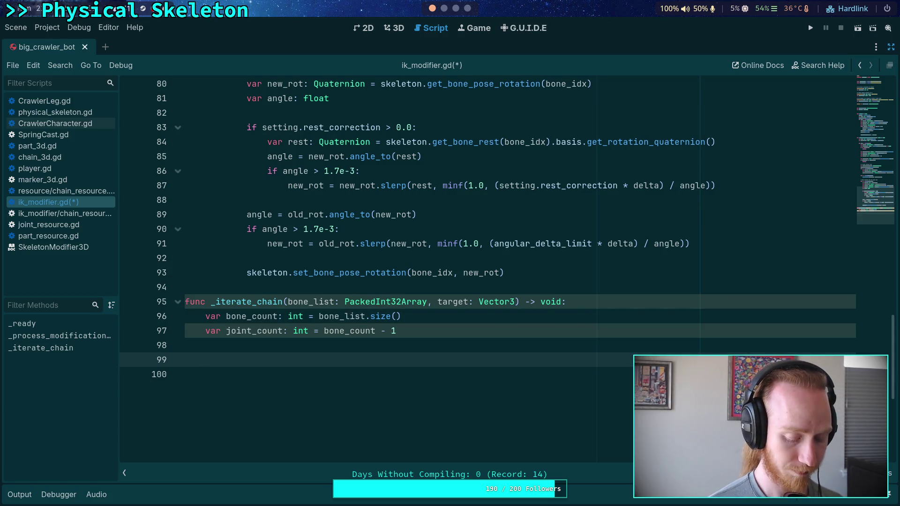
Step: Check the CCDIK3D C++ source, then bring up the SkeletonModifier3D documentation in Godot
key("alt+Tab")
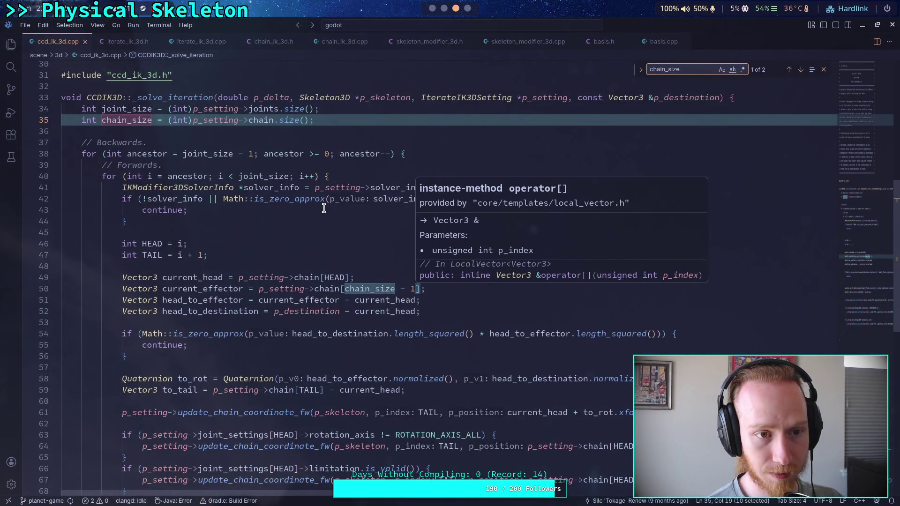
scroll(430, 187, "up", 5)
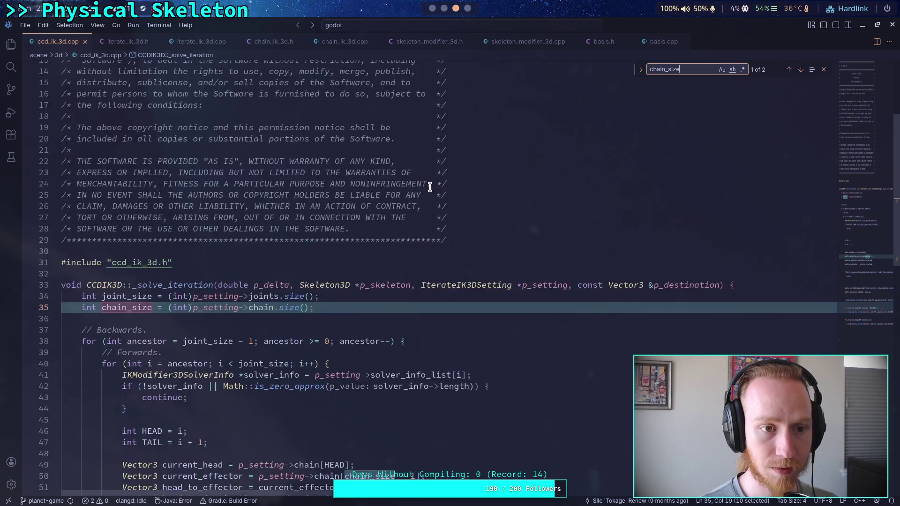
scroll(394, 183, "up", 4)
key("super+1")
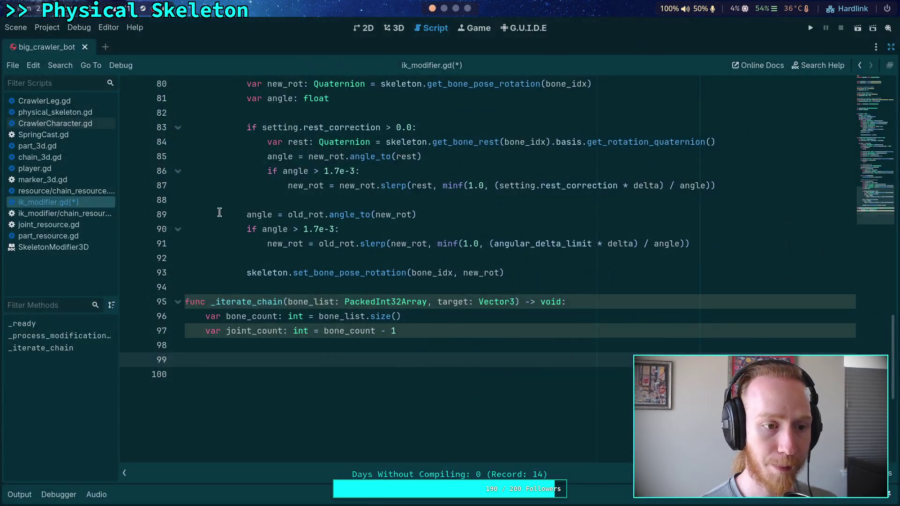
left_click(55, 247)
Step: Follow the inheritance chain through IKModifier3D, ChainIK3D and IterateIK3D to the CCDIK3D reference
scroll(325, 193, "up", 15)
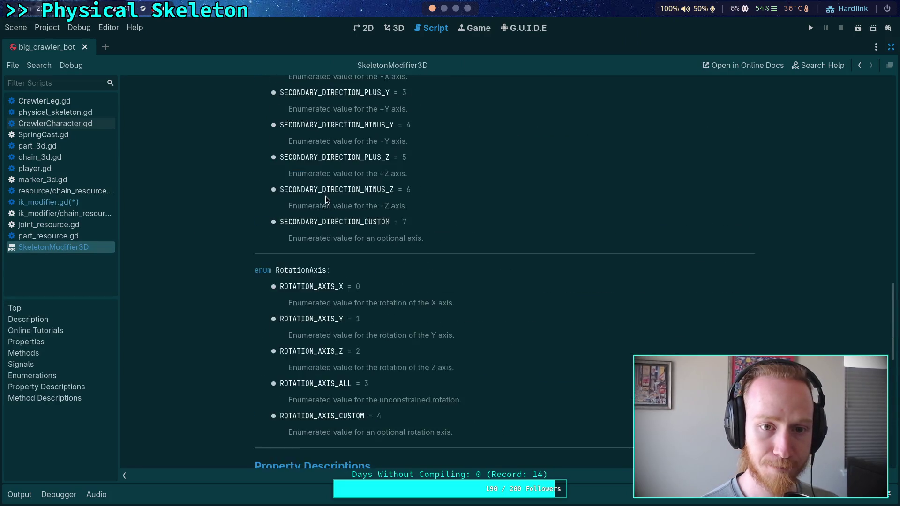
scroll(324, 193, "up", 3)
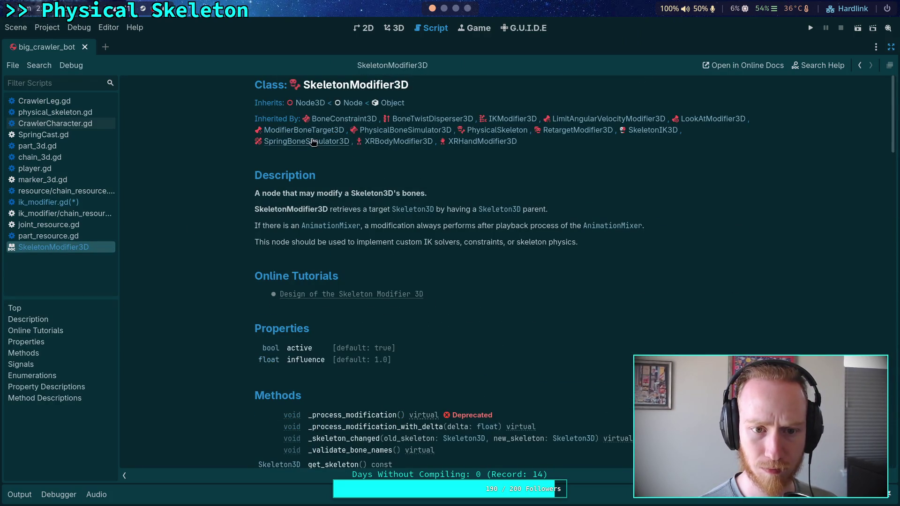
left_click(516, 120)
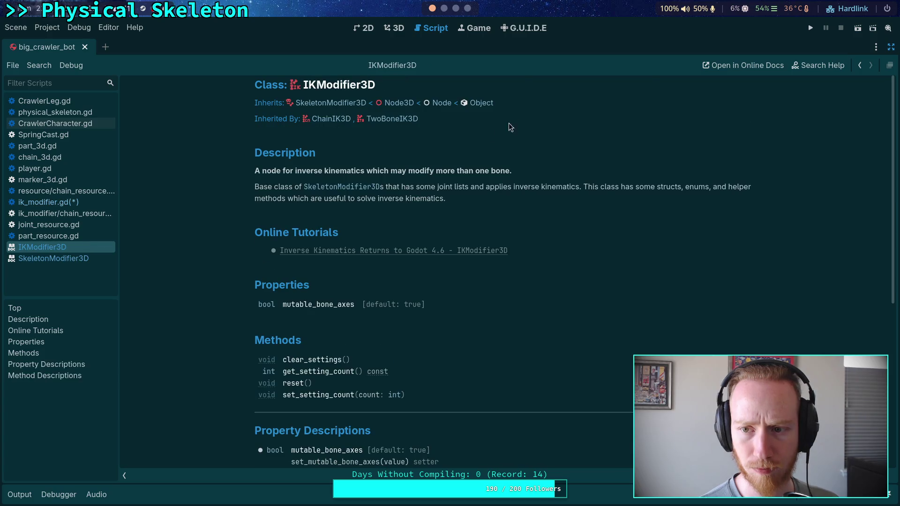
left_click(331, 120)
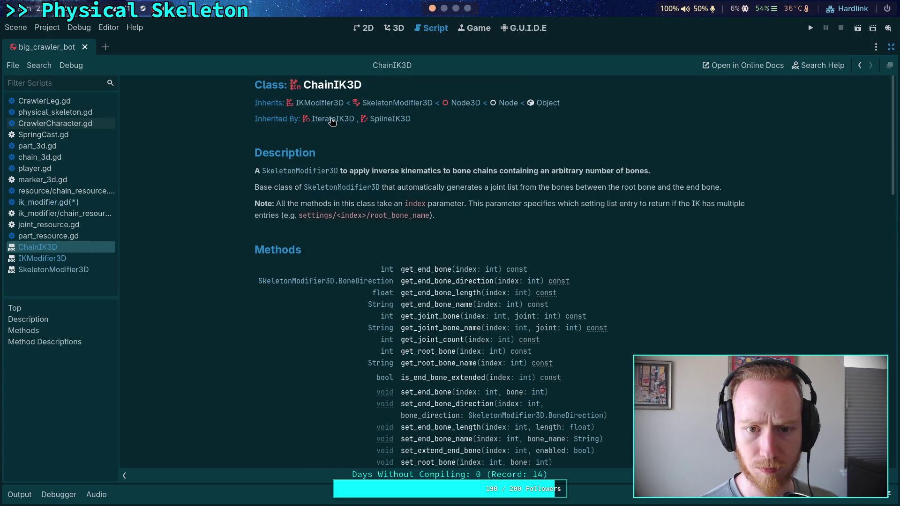
left_click(332, 120)
left_click(328, 120)
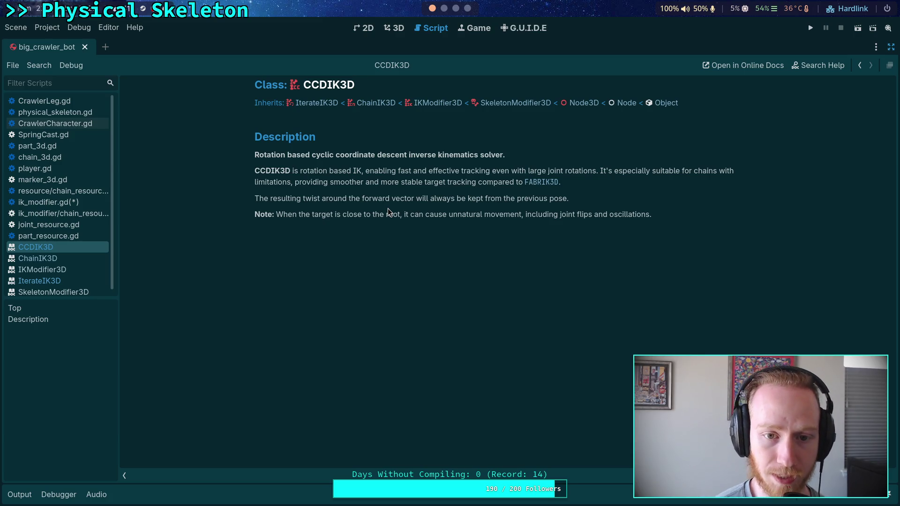
Step: Copy the phrase 'cyclic coordinate descent' from the CCDIK3D summary
left_click_drag(313, 157, 407, 157)
key("ctrl+c")
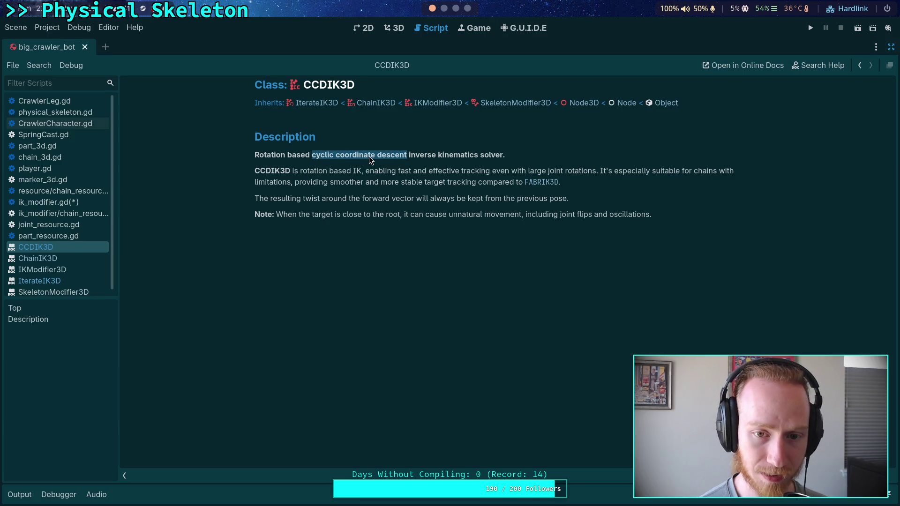
right_click(369, 156)
left_click(387, 167)
key("super+4")
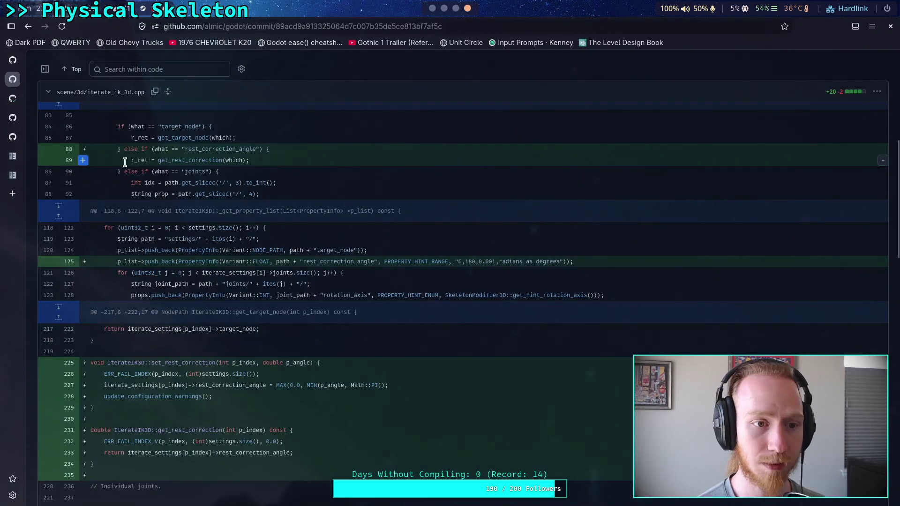
Step: Search the web for 'cyclic coordinate descent' and open the CCD IK article
left_click(19, 198)
key("ctrl+v")
key("Return")
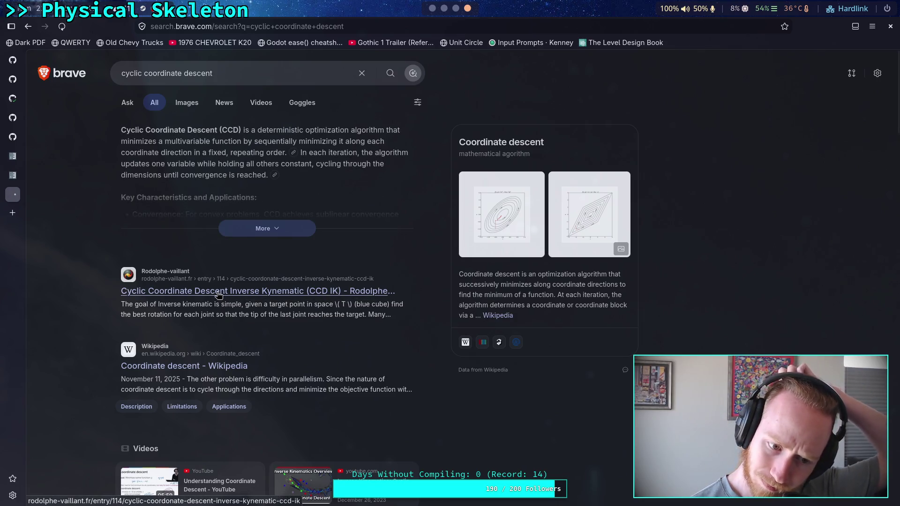
left_click(218, 294)
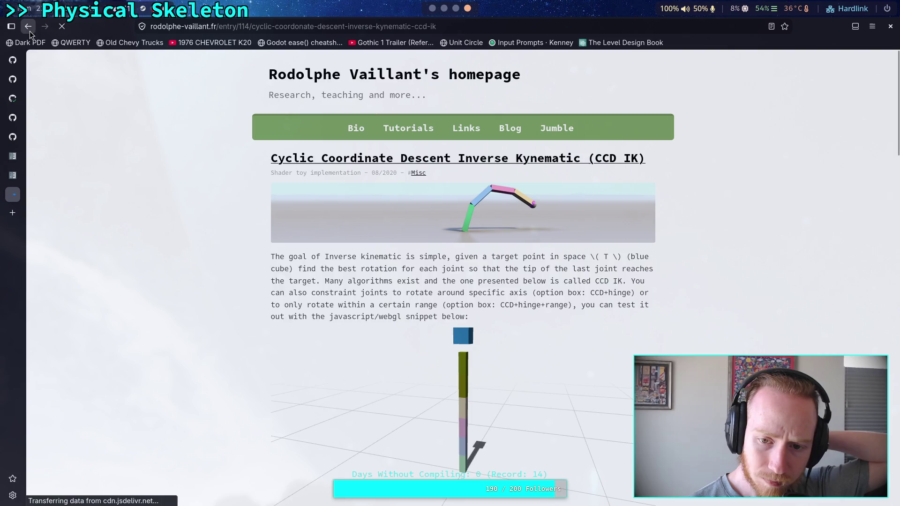
scroll(183, 220, "down", 2)
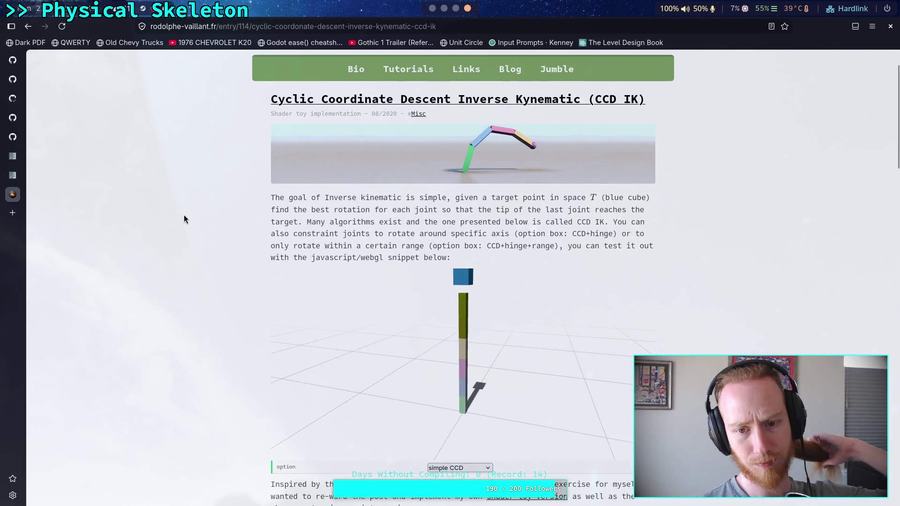
scroll(183, 219, "down", 2)
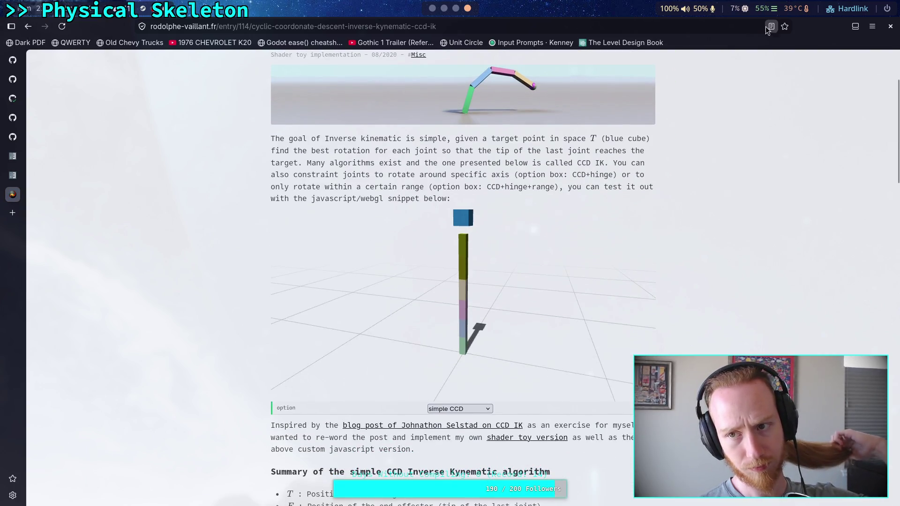
Step: Skim the article in reader view, then return to the live demo and drag the blue target cube
left_click(769, 28)
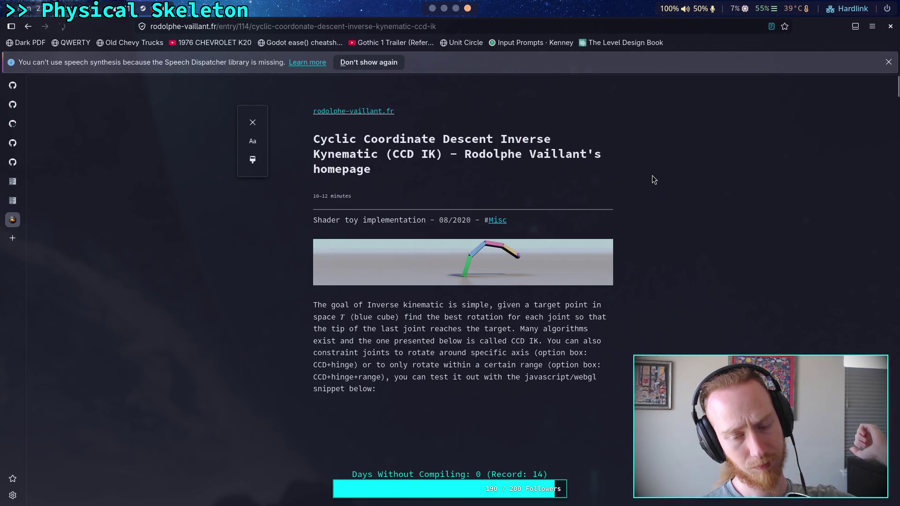
scroll(655, 180, "down", 6)
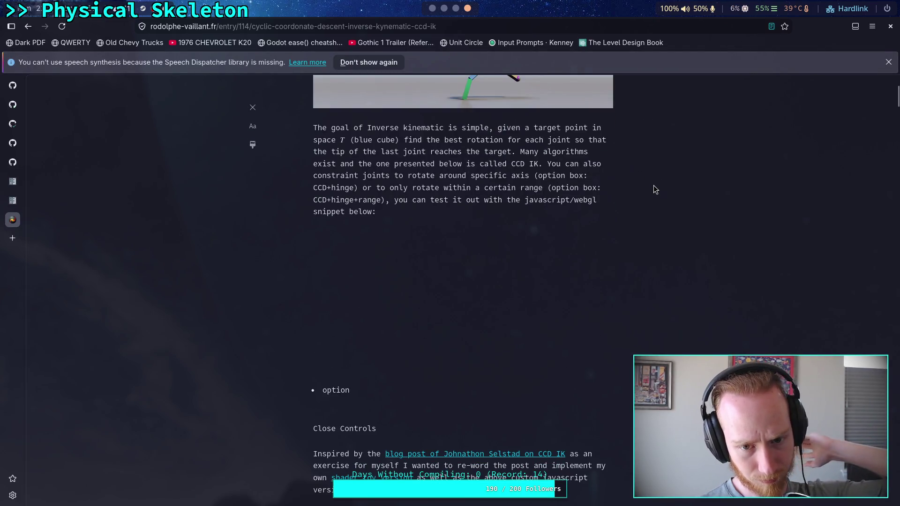
scroll(655, 189, "down", 20)
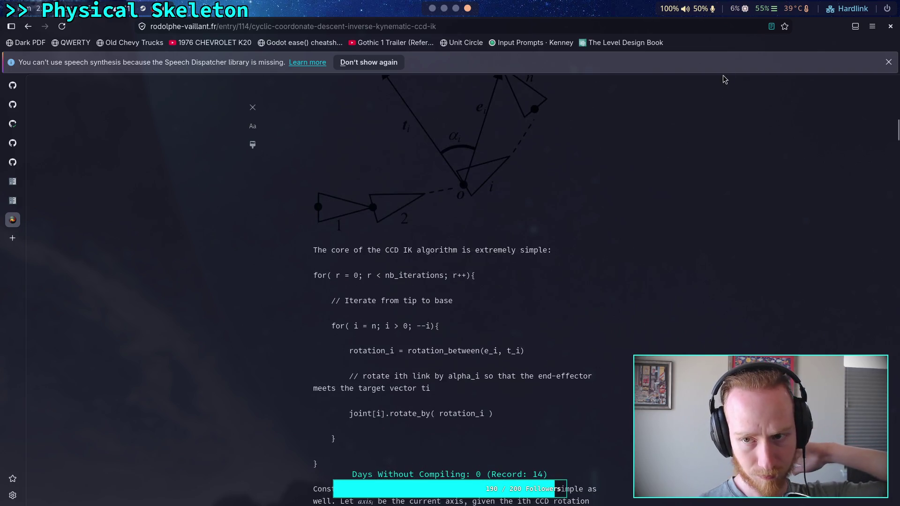
left_click(771, 26)
mouse_move(524, 252)
left_mouse_down()
mouse_move(535, 290)
mouse_move(561, 325)
mouse_move(468, 314)
mouse_move(439, 337)
mouse_move(472, 322)
left_mouse_up()
Step: Try the demo in CCD+hinge mode, move the target, then revert to simple CCD
left_click(461, 411)
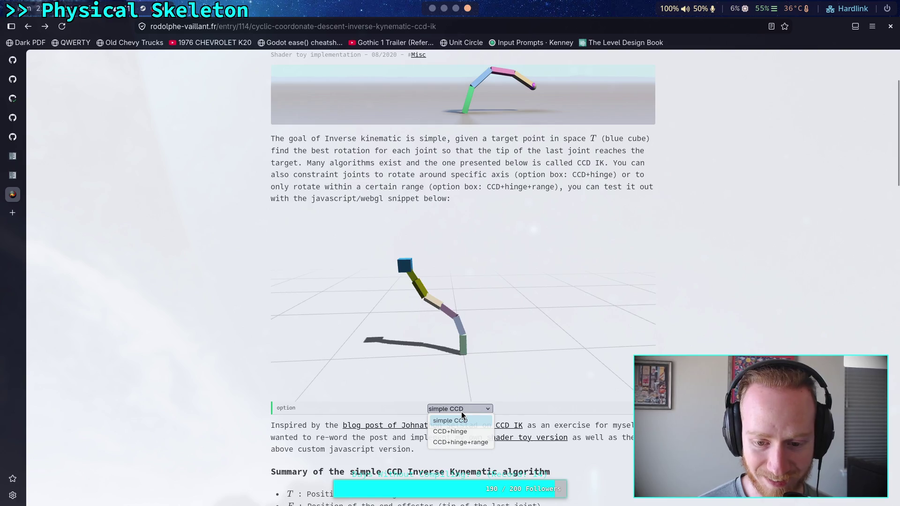
key("Escape")
key("Down")
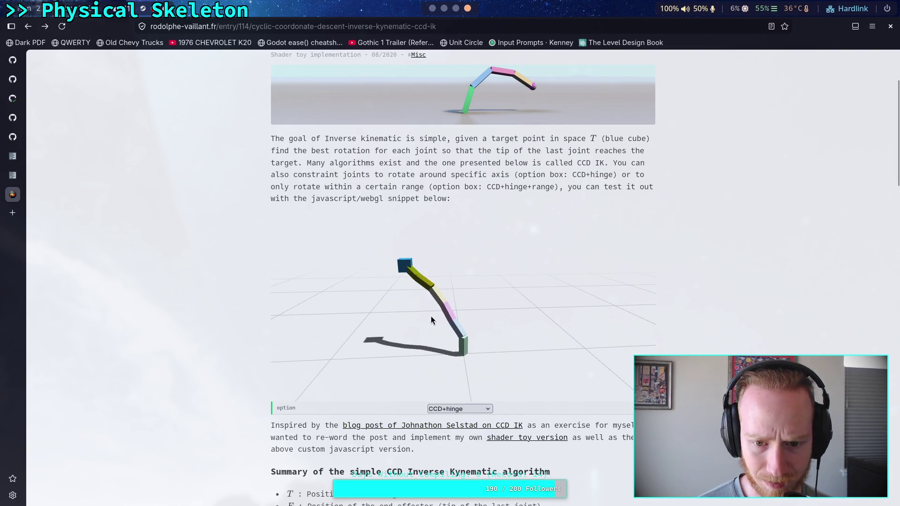
left_click_drag(404, 265, 336, 291)
left_click(461, 409)
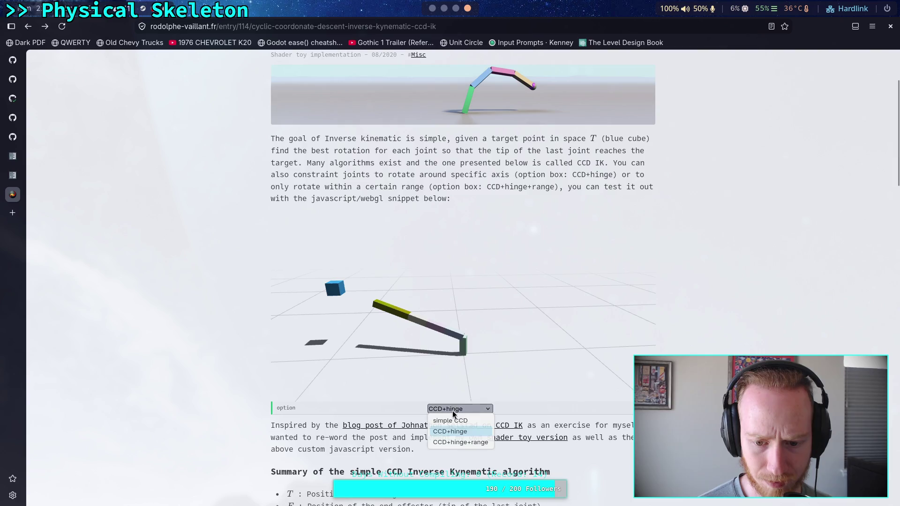
key("Escape")
key("Up")
Step: Test CCD+hinge+range by dragging the target right, then switch back to CCD+hinge
left_click(464, 411)
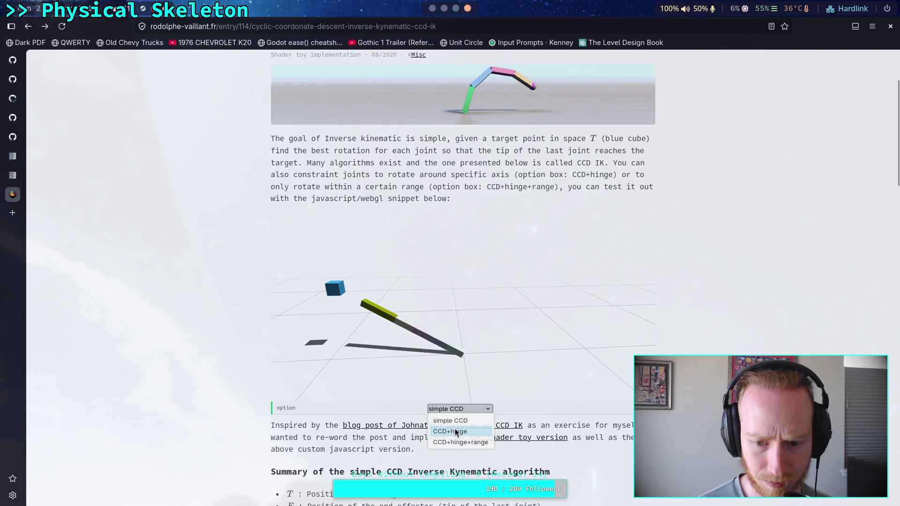
left_click(462, 431)
left_click(464, 409)
left_click(461, 442)
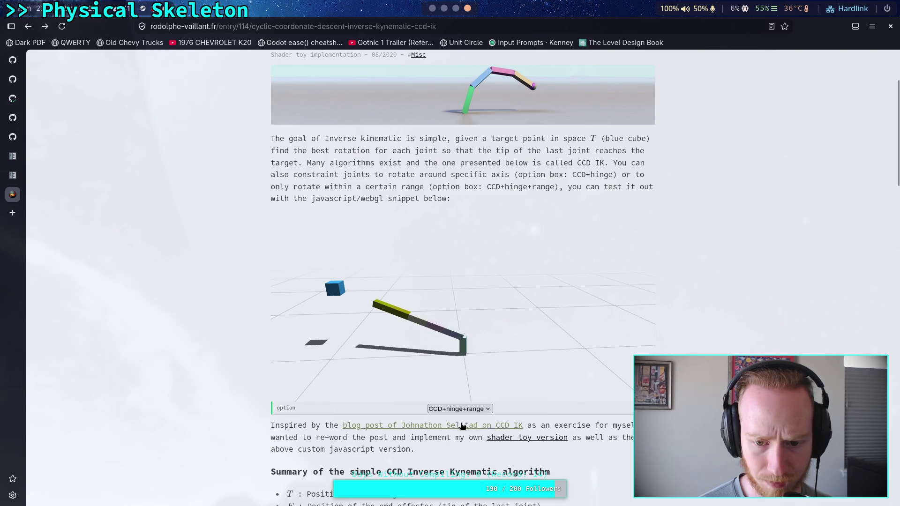
mouse_move(345, 293)
left_mouse_down()
mouse_move(488, 285)
mouse_move(557, 293)
mouse_move(447, 265)
mouse_move(458, 263)
mouse_move(431, 274)
mouse_move(415, 331)
mouse_move(443, 308)
mouse_move(513, 306)
mouse_move(540, 333)
mouse_move(518, 360)
left_mouse_up()
left_click(477, 411)
left_click(473, 432)
Step: Scroll down to read the constrained CCD pseudocode for axis and angle-clamped joint rotations
scroll(655, 351, "down", 8)
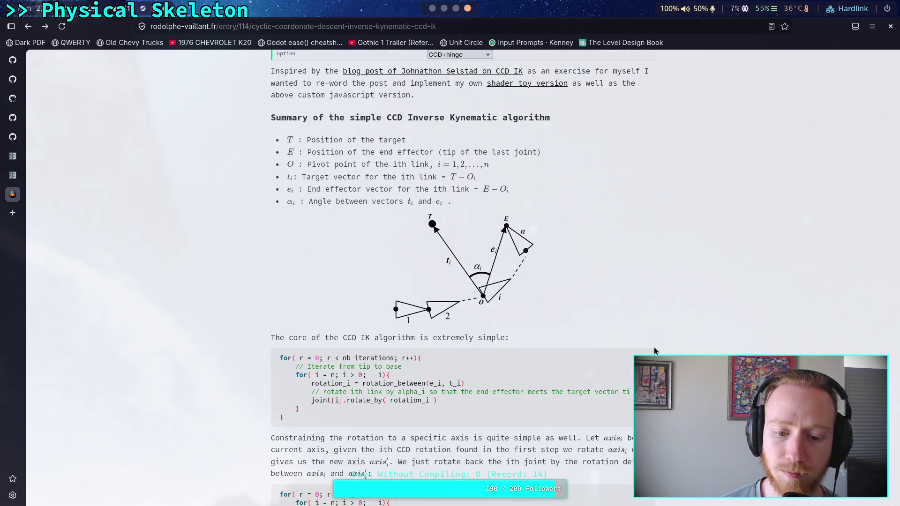
scroll(650, 344, "down", 4)
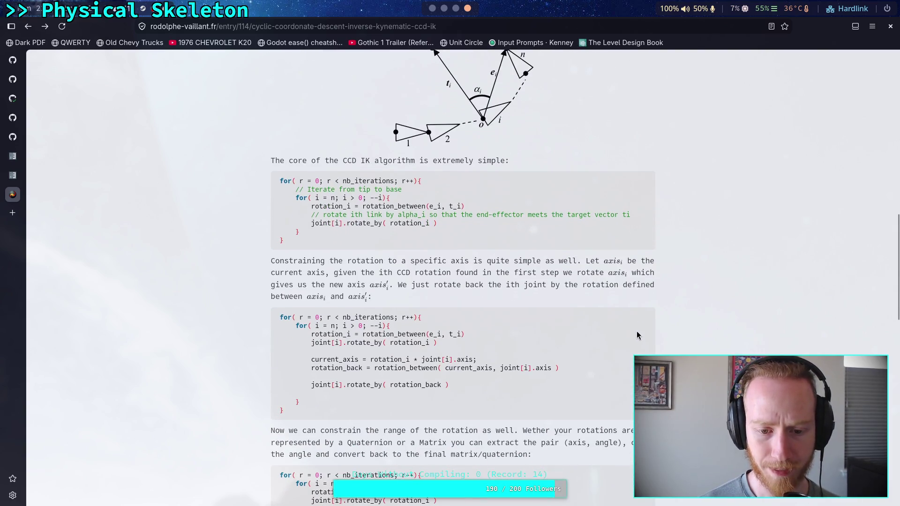
scroll(637, 331, "down", 6)
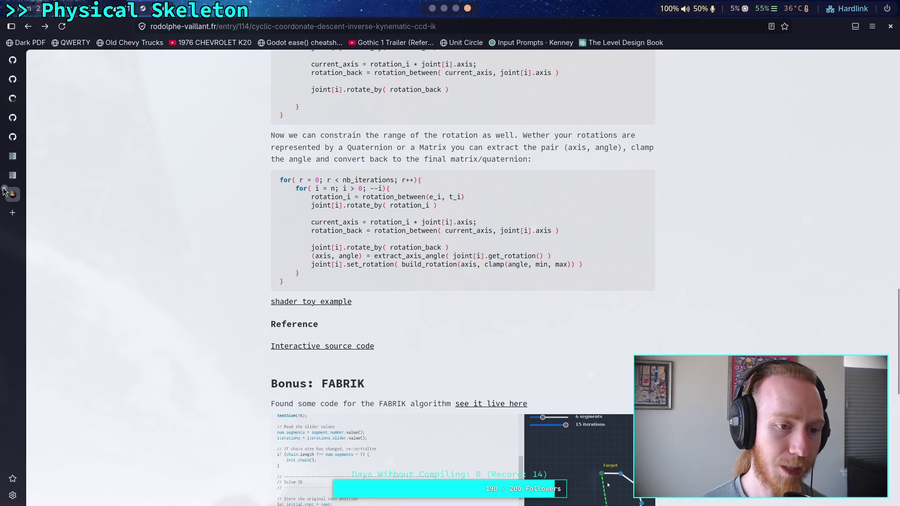
key("alt+Left")
Step: Review the ik_modifier.gd script, ccd_ik_3d.cpp and iterate_ik_3d.cpp diff, then start a new browser tab
left_click(432, 9)
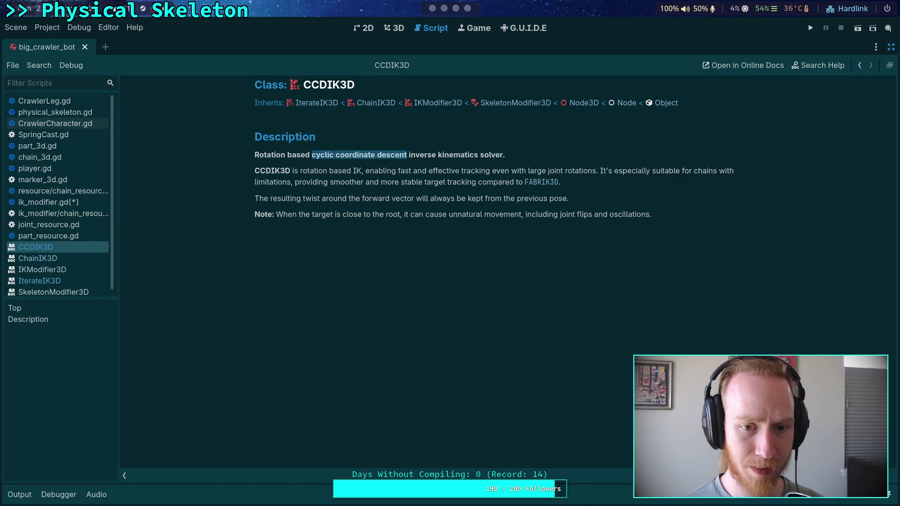
left_click(47, 202)
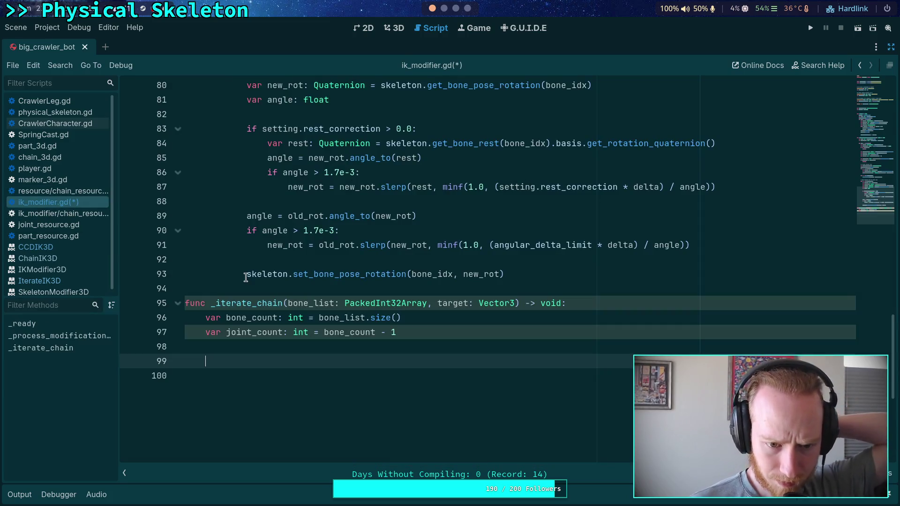
key("alt+Tab")
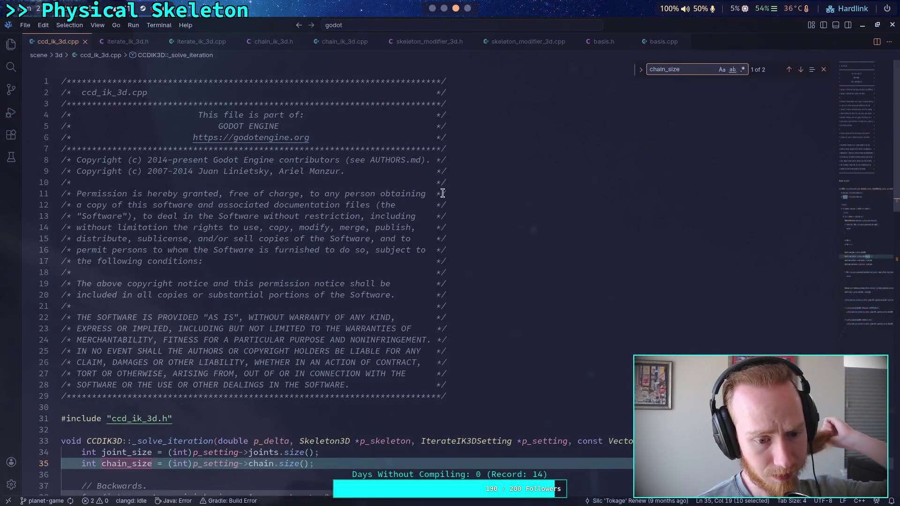
scroll(442, 194, "down", 10)
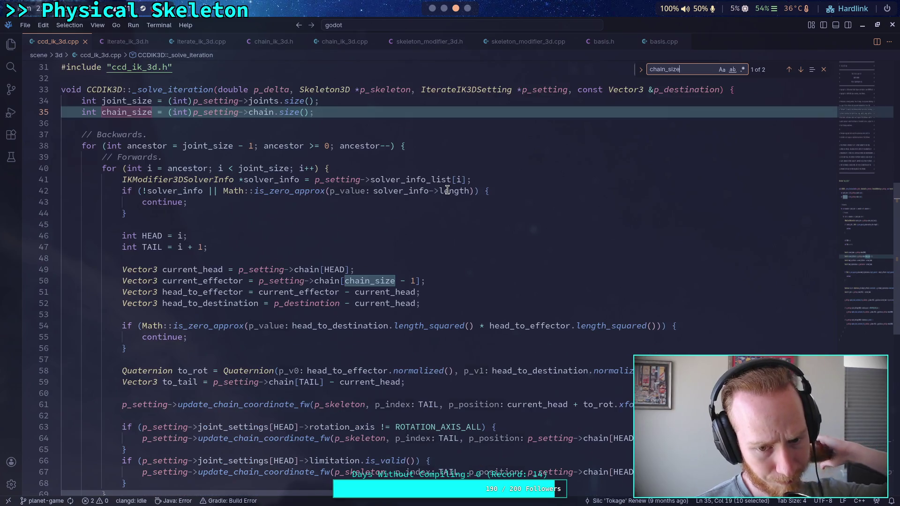
key("alt+Tab")
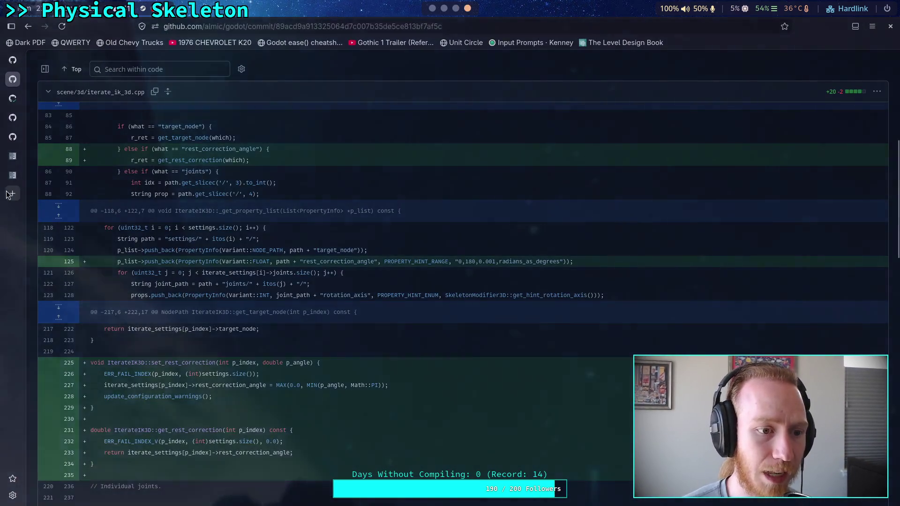
left_click(11, 194)
Step: Search the web for 'cyclic coordinate descent' and open the rodolphe-vaillant.fr CCD IK article
type("cyclic coordinate descent")
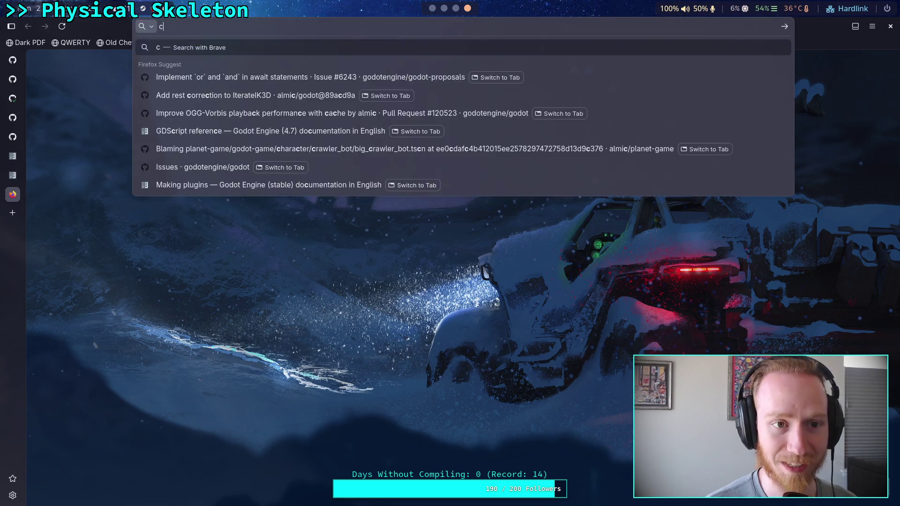
key("Return")
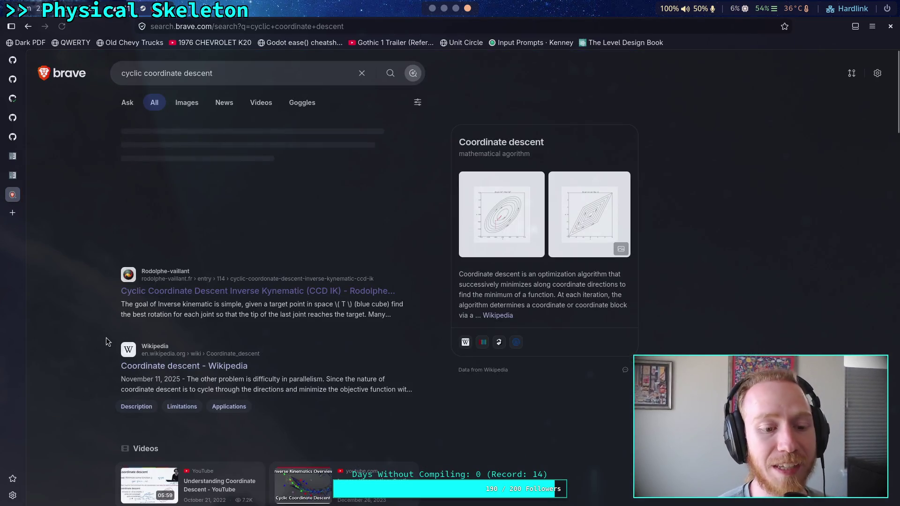
left_click(140, 293)
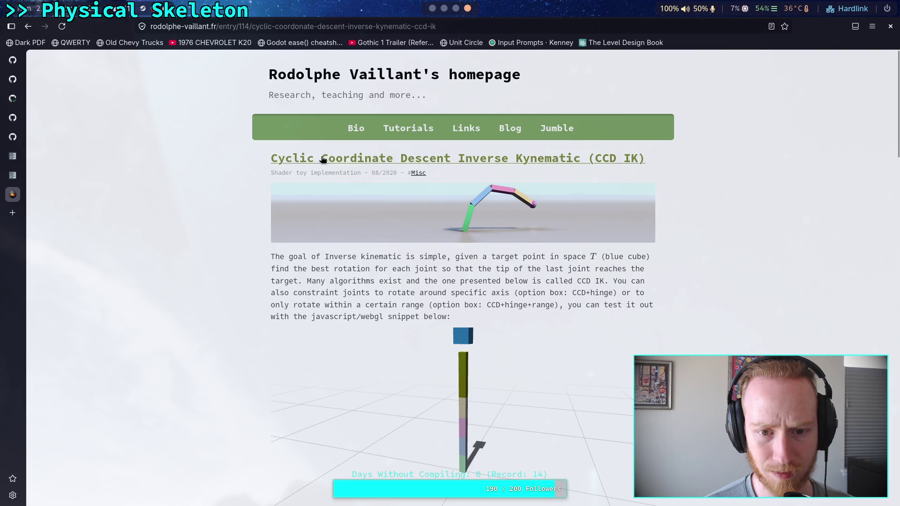
Step: Read through the article's CCD IK pseudocode down to the Bonus: FABRIK section
scroll(248, 299, "down", 8)
scroll(249, 298, "up", 6)
scroll(248, 294, "up", 1)
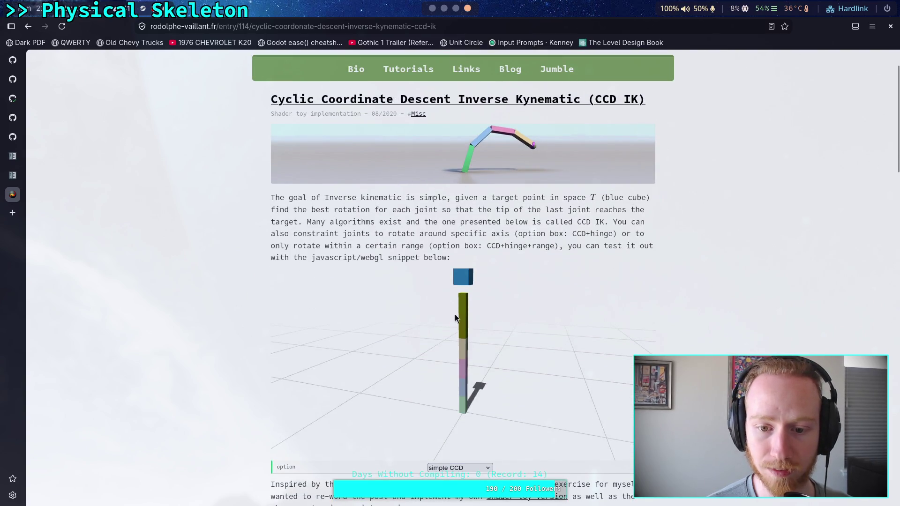
scroll(242, 282, "down", 13)
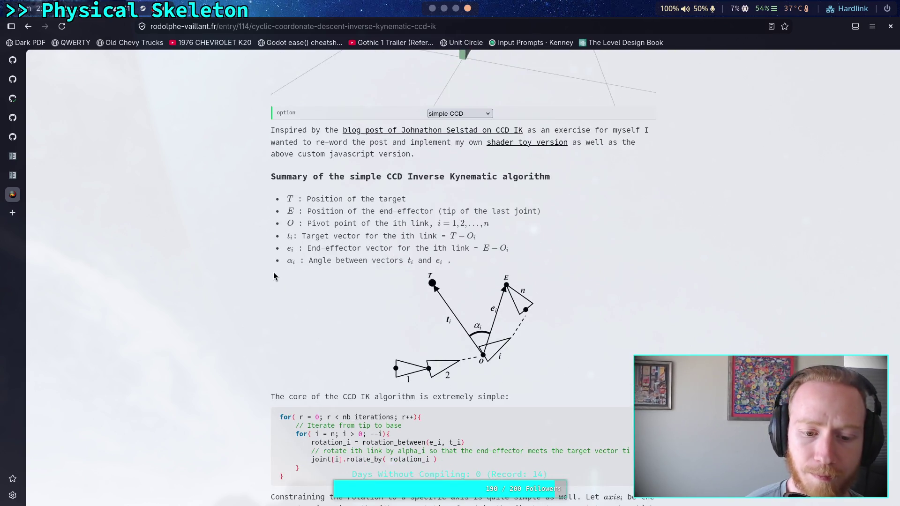
scroll(274, 276, "down", 2)
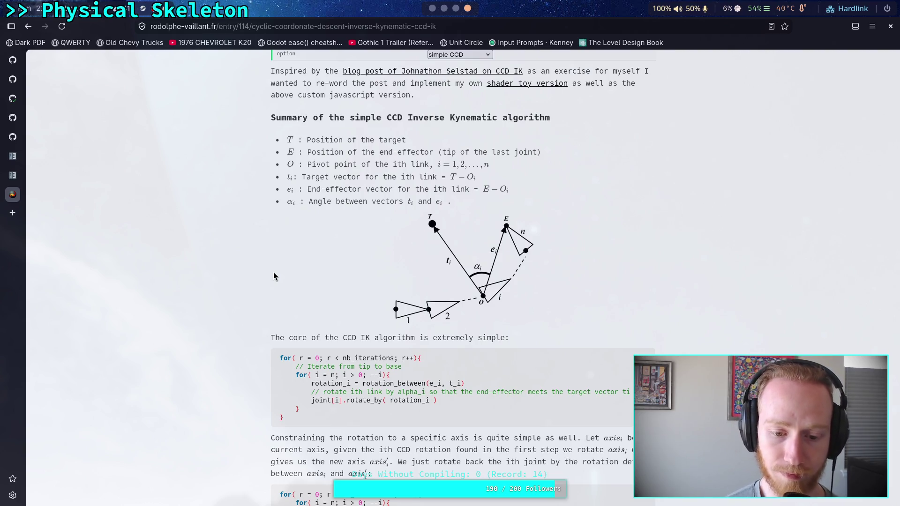
scroll(274, 273, "down", 4)
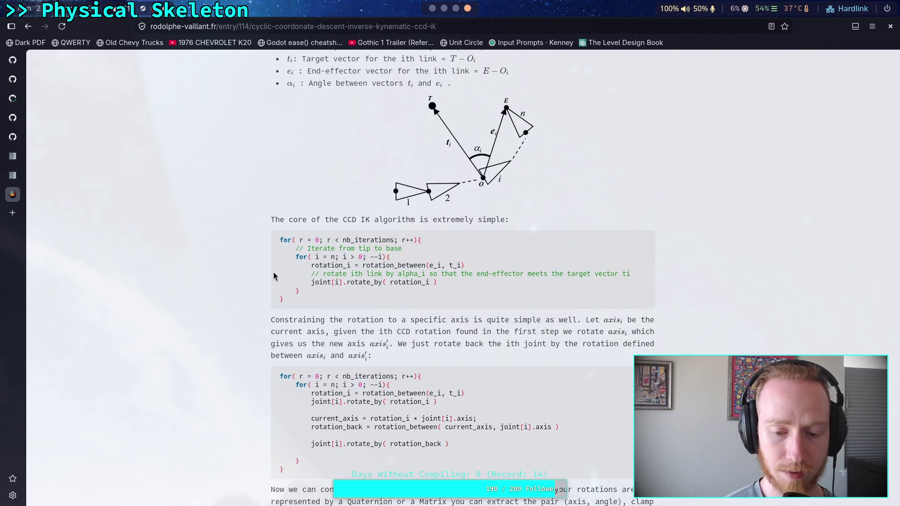
scroll(275, 276, "up", 10)
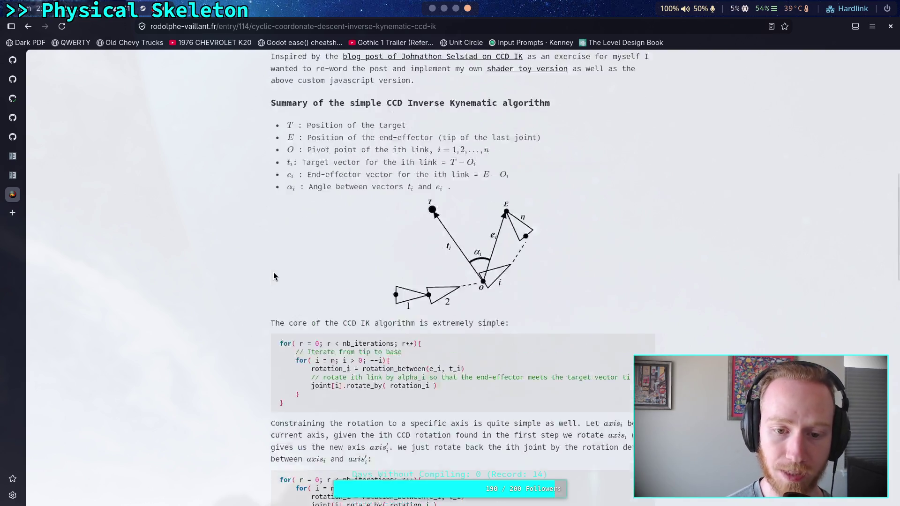
scroll(254, 276, "down", 5)
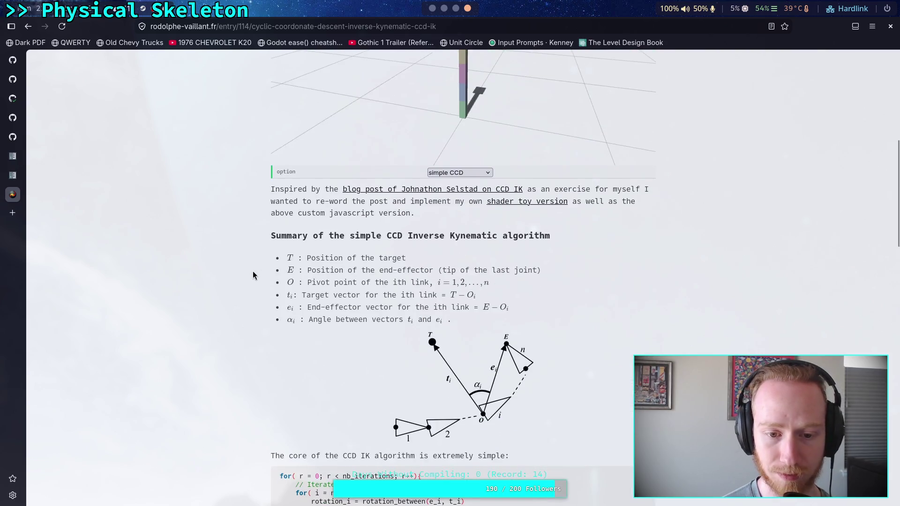
scroll(253, 275, "up", 7)
scroll(253, 275, "down", 14)
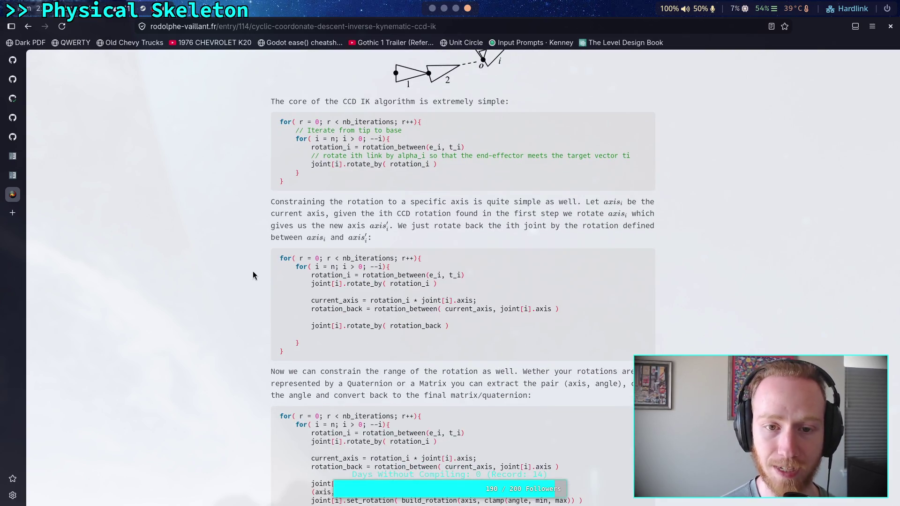
scroll(253, 275, "up", 5)
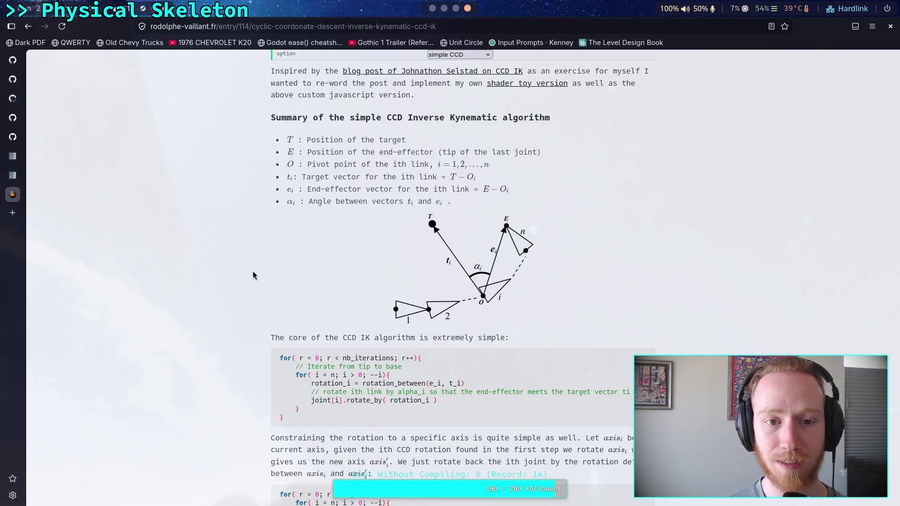
scroll(253, 275, "down", 6)
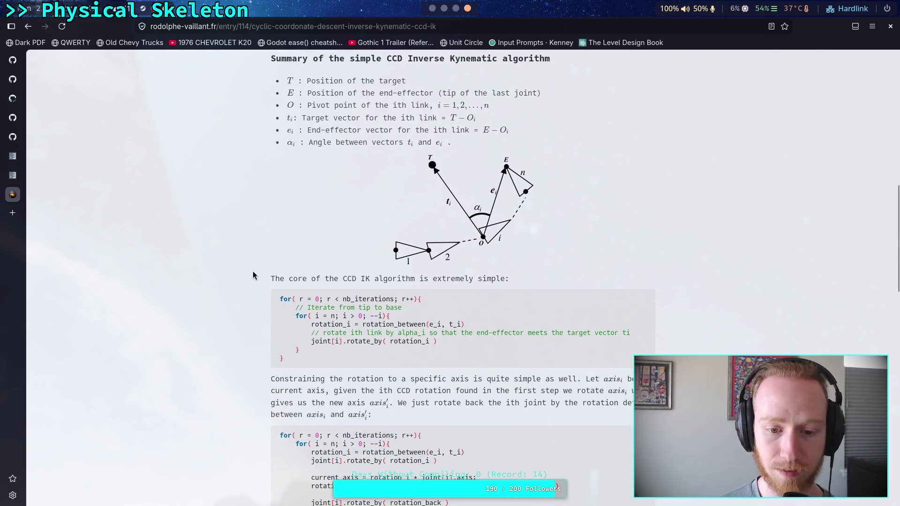
scroll(253, 276, "down", 8)
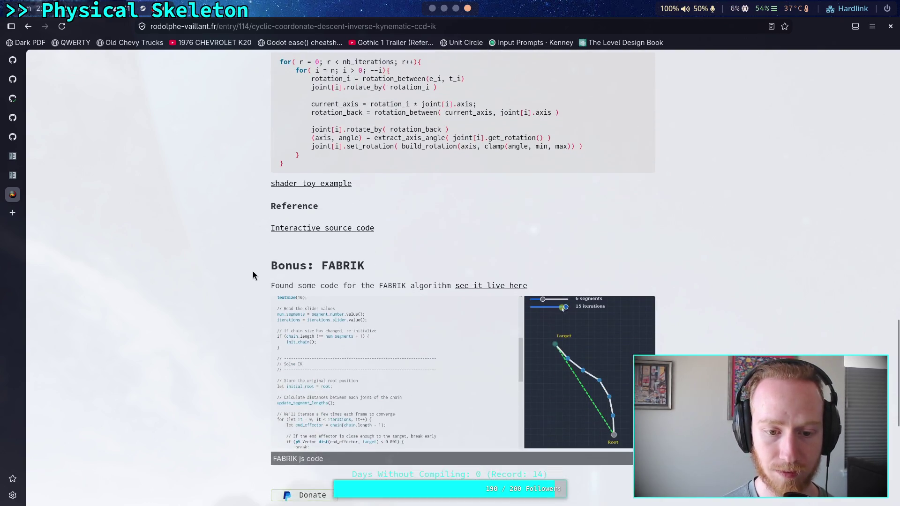
scroll(252, 275, "up", 3)
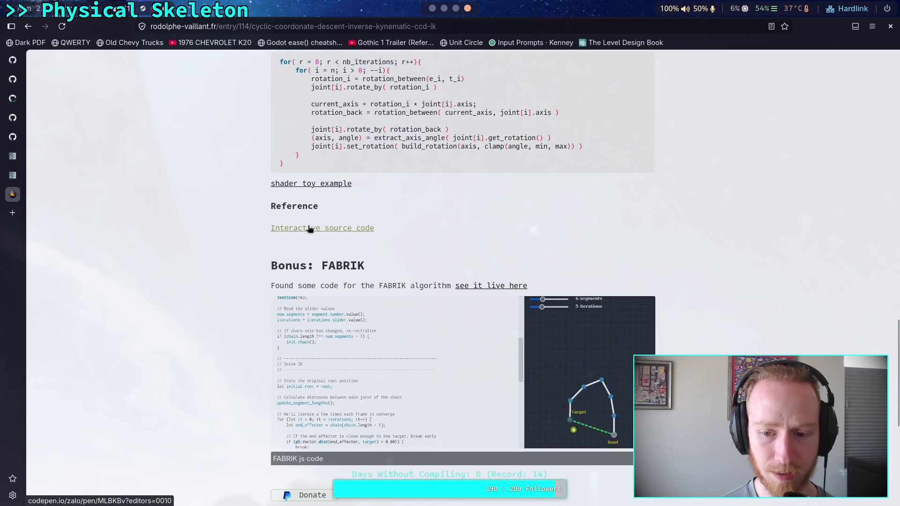
Step: Open the Inverse Kinematics CodePen example and drag the blue target so the arm bends toward it
left_click(322, 258)
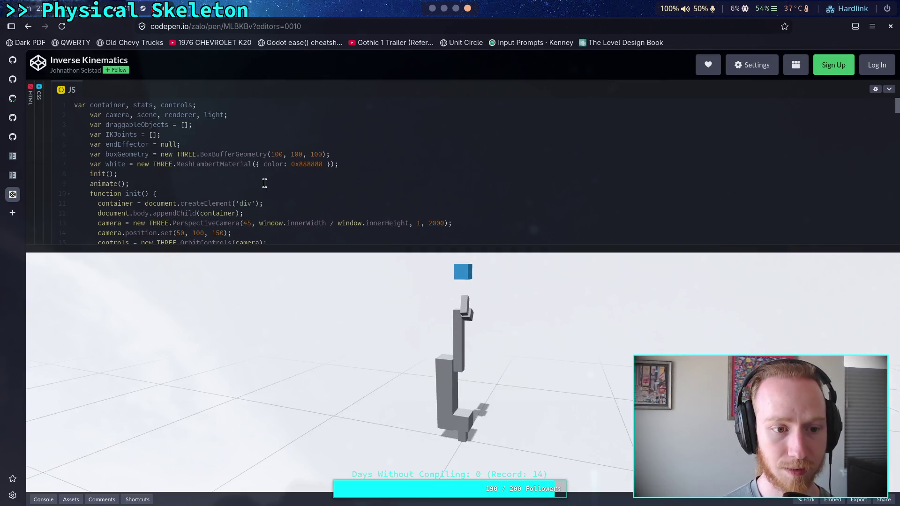
scroll(263, 183, "down", 10)
mouse_move(457, 305)
left_mouse_down()
mouse_move(457, 279)
mouse_move(373, 378)
mouse_move(494, 393)
mouse_move(553, 384)
mouse_move(502, 312)
mouse_move(421, 363)
mouse_move(407, 403)
mouse_move(448, 336)
mouse_move(510, 376)
mouse_move(398, 406)
mouse_move(368, 368)
mouse_move(443, 397)
mouse_move(508, 378)
mouse_move(523, 337)
mouse_move(442, 334)
mouse_move(473, 387)
mouse_move(502, 332)
mouse_move(425, 380)
mouse_move(532, 359)
mouse_move(497, 352)
mouse_move(516, 367)
mouse_move(527, 362)
mouse_move(546, 392)
mouse_move(527, 407)
mouse_move(511, 378)
left_mouse_up()
Step: Give the JS editor more height and scroll through the solveIK code
scroll(271, 199, "down", 15)
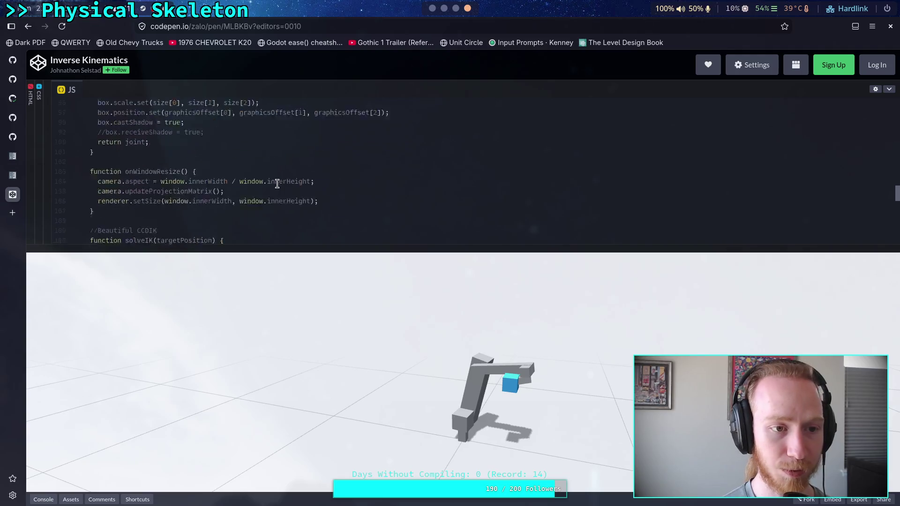
left_click_drag(266, 248, 260, 319)
scroll(321, 253, "down", 1)
scroll(305, 237, "up", 5)
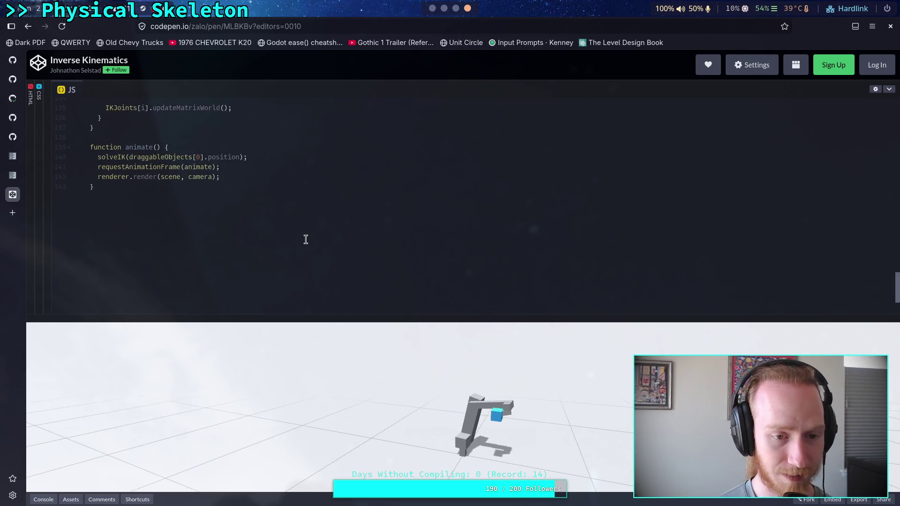
scroll(235, 233, "down", 4)
scroll(235, 233, "up", 5)
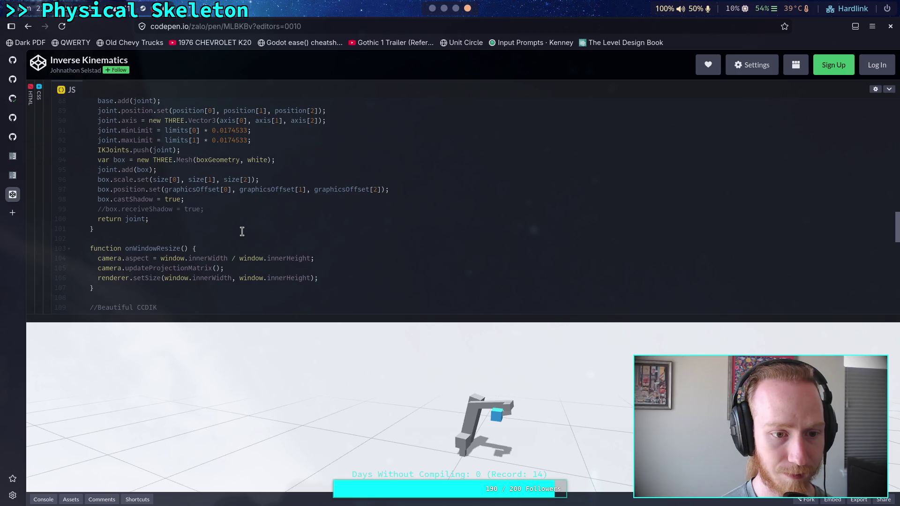
scroll(242, 232, "down", 4)
scroll(242, 232, "down", 4)
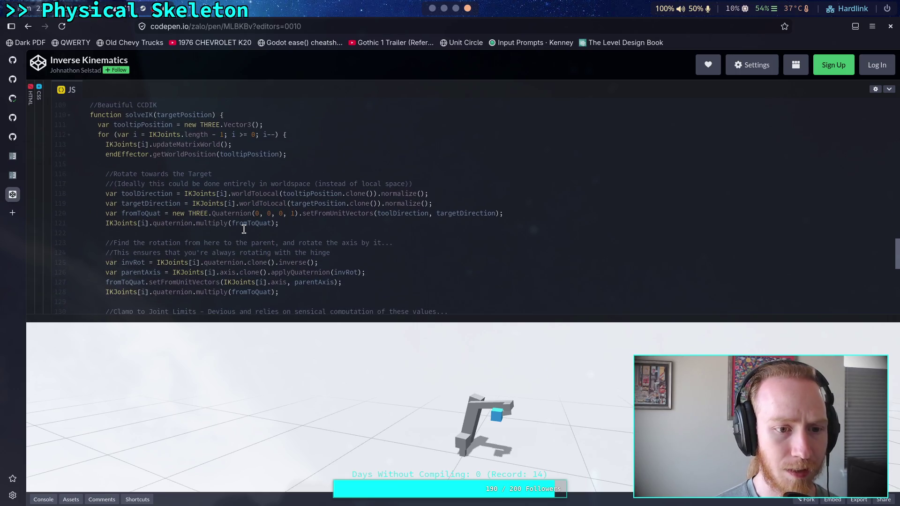
scroll(391, 248, "up", 2)
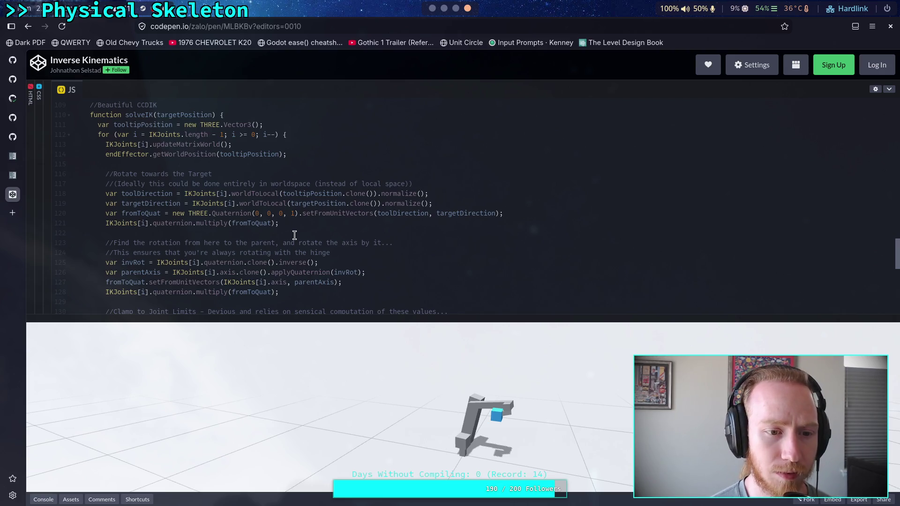
scroll(141, 205, "down", 3)
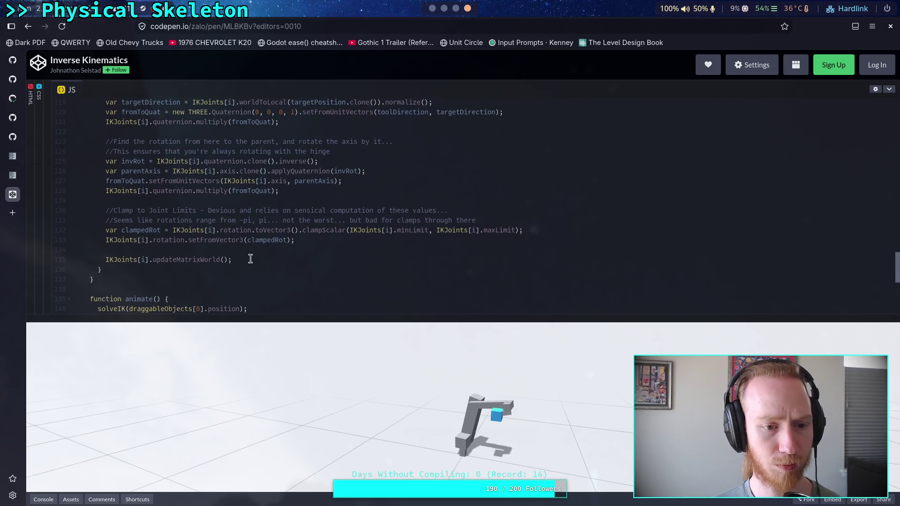
Step: Highlight the rotation property on line 133 and tooltipPosition on line 118, then stretch the arm out
double_click(161, 239)
scroll(237, 213, "down", 1)
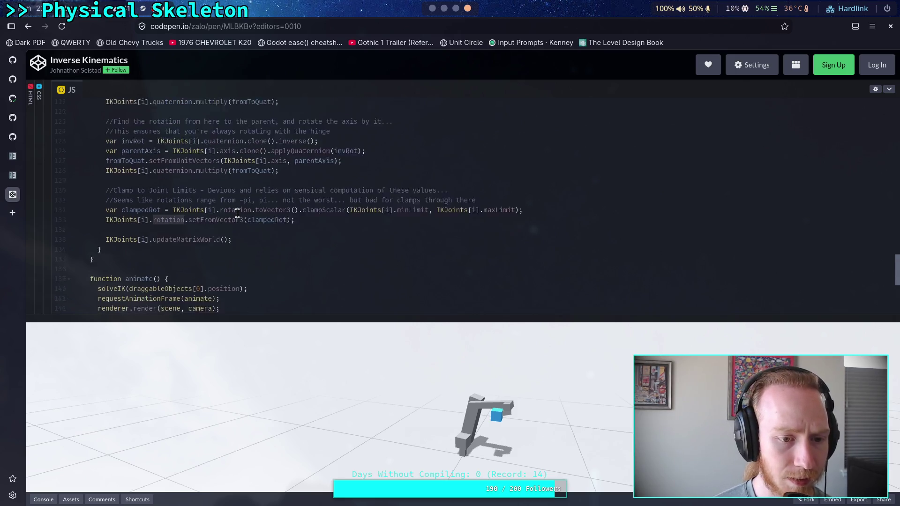
scroll(238, 213, "up", 2)
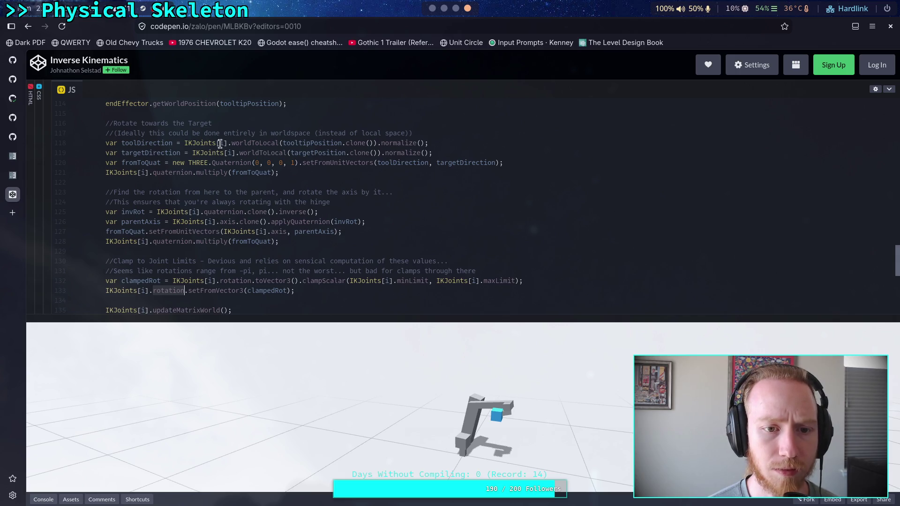
double_click(305, 144)
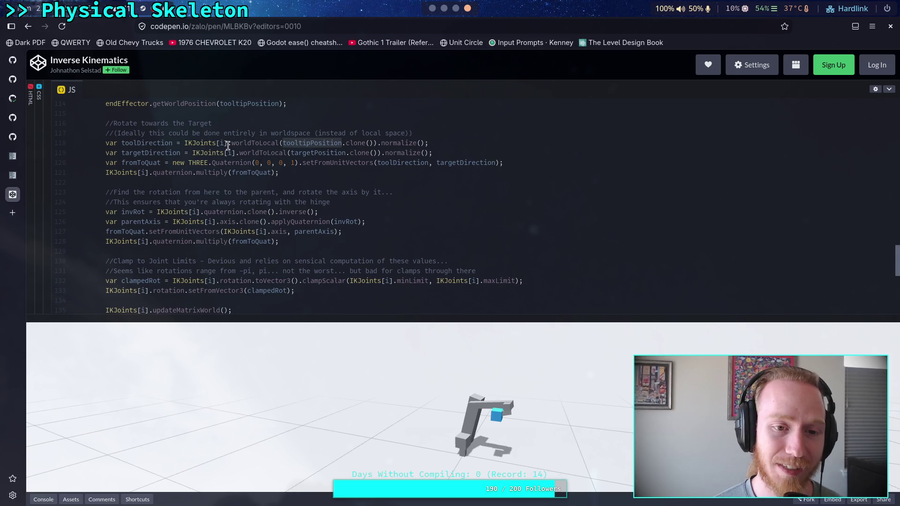
left_click(278, 144)
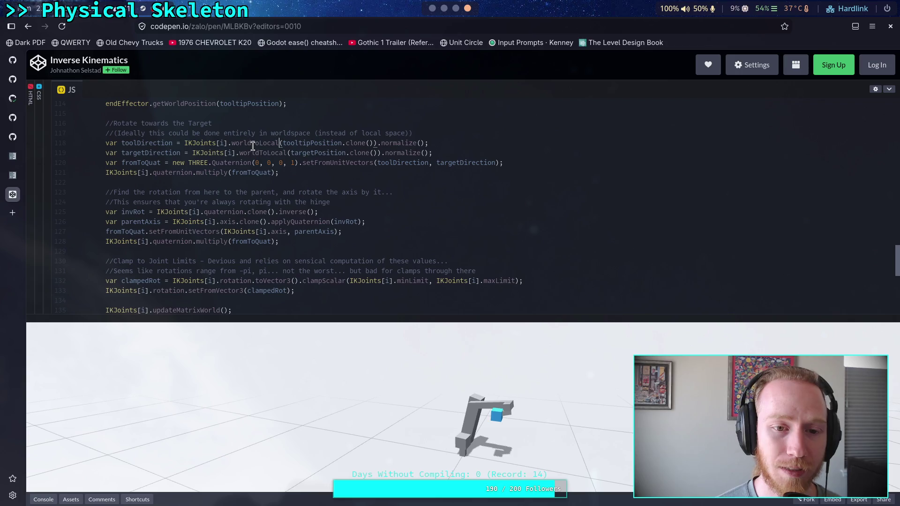
mouse_move(498, 398)
left_mouse_down()
mouse_move(514, 412)
mouse_move(540, 402)
left_mouse_up()
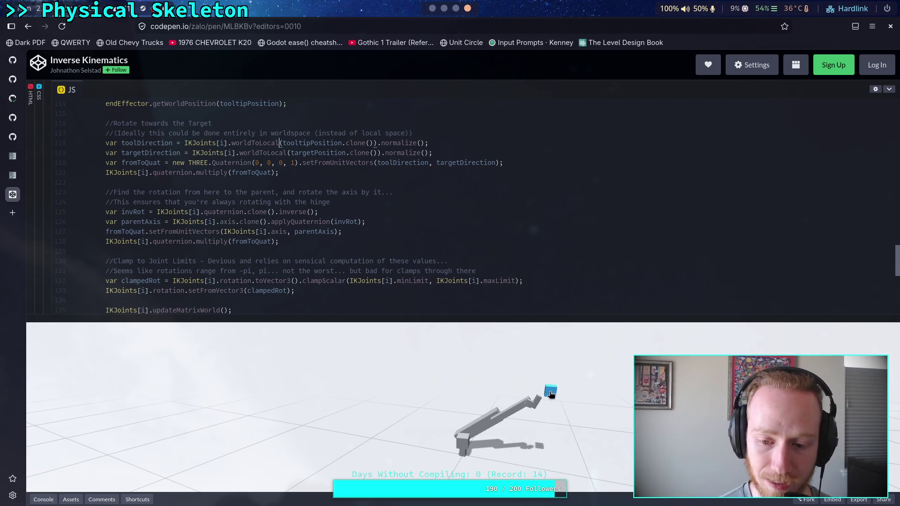
Step: Raise the target so the arm swings upright, then mark the rotate-toward-target terms on lines 120–121
mouse_move(552, 395)
left_mouse_down()
mouse_move(498, 353)
mouse_move(417, 315)
left_mouse_up()
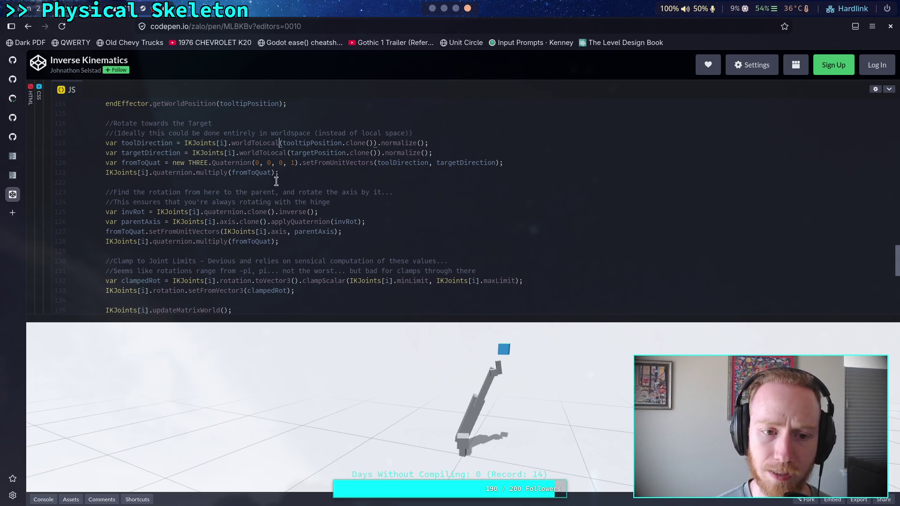
double_click(241, 164)
double_click(329, 164)
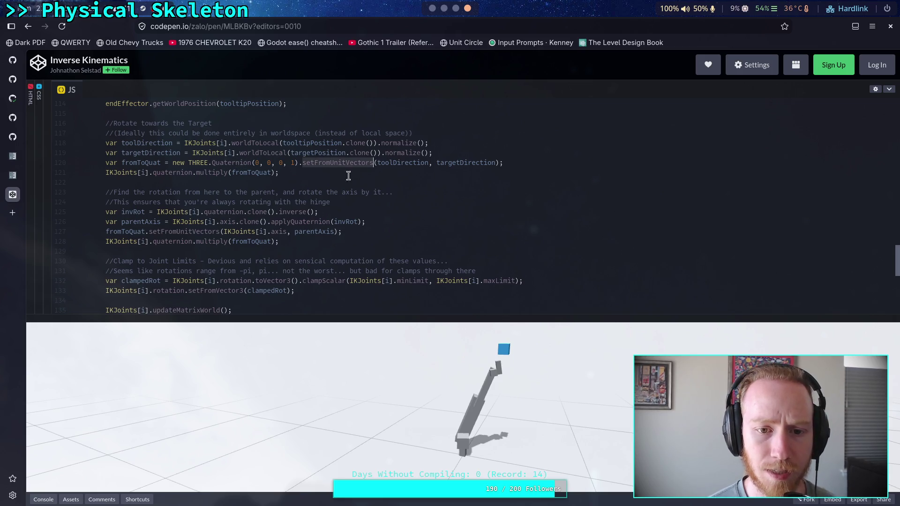
double_click(400, 163)
left_click(478, 168)
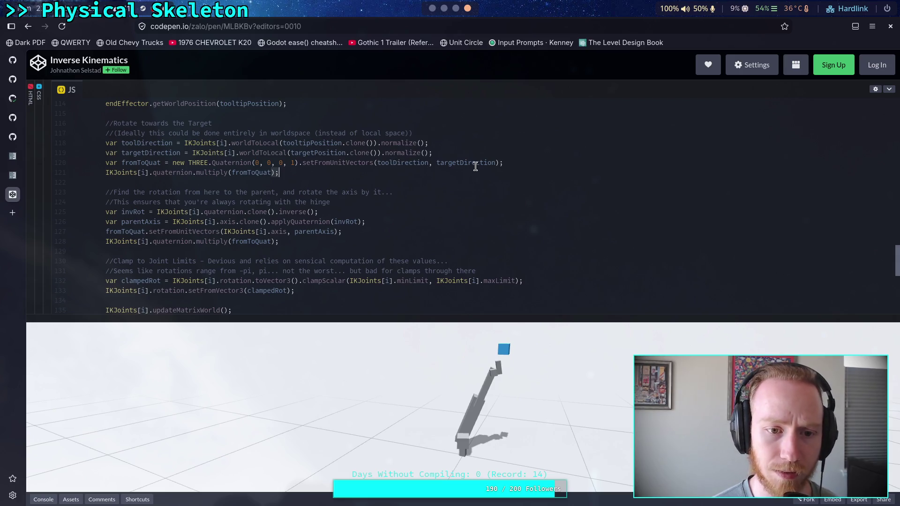
double_click(122, 173)
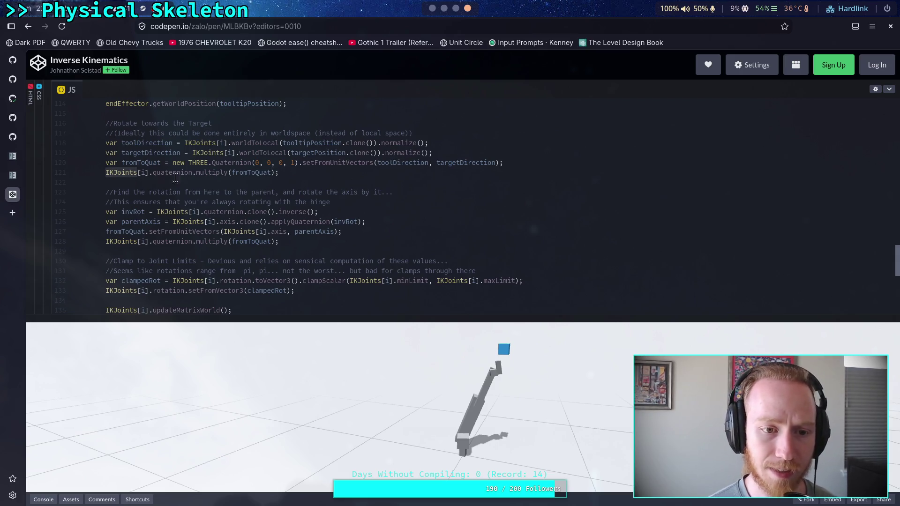
double_click(216, 173)
double_click(257, 174)
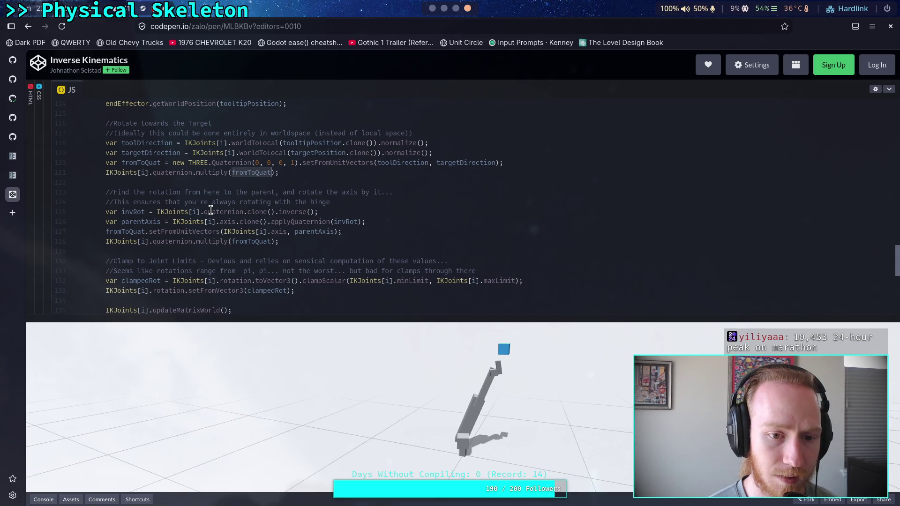
Step: Trace the hinge-axis lines 125–128: inverse quaternion, axis clone, parentAxis and quaternion multiply
left_click_drag(201, 212, 307, 212)
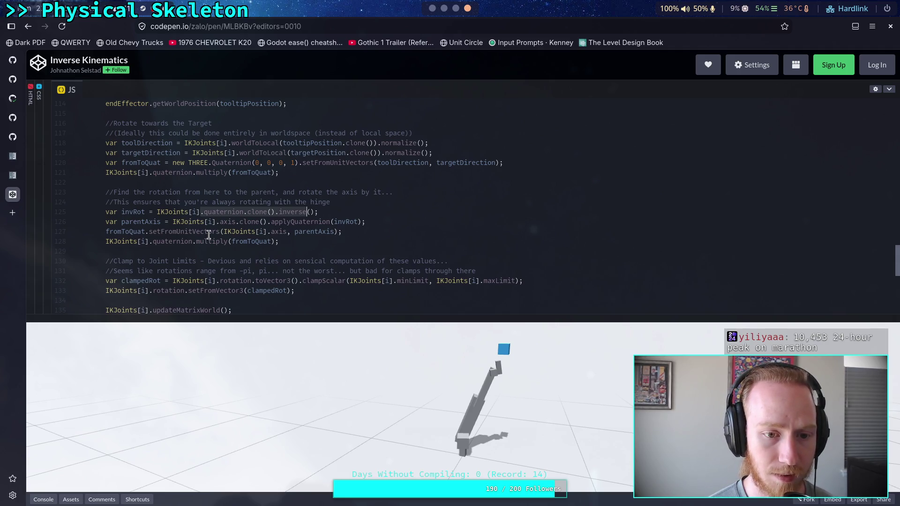
left_click_drag(177, 222, 255, 222)
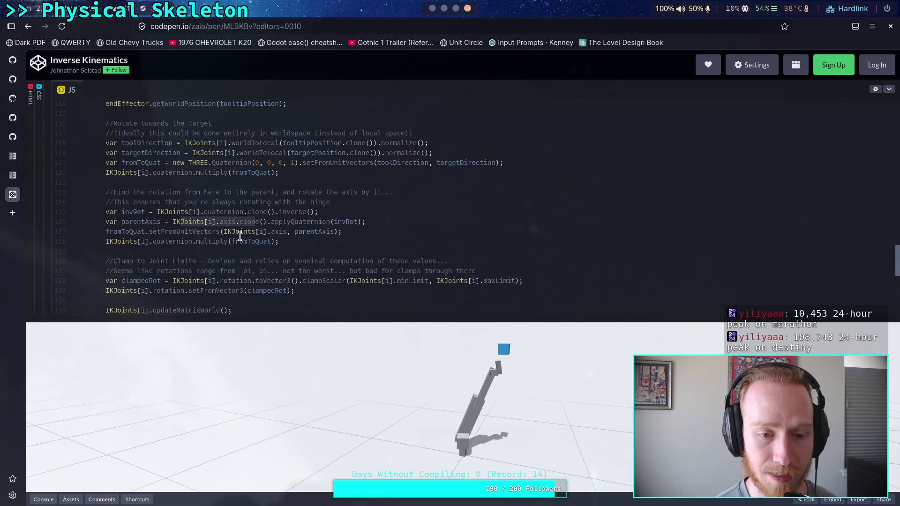
left_click(221, 232)
left_click_drag(221, 232, 298, 232)
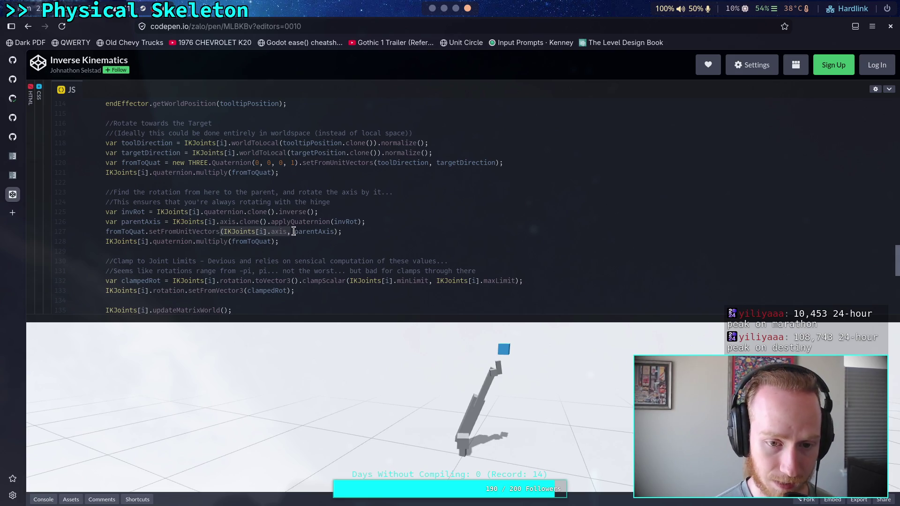
double_click(327, 232)
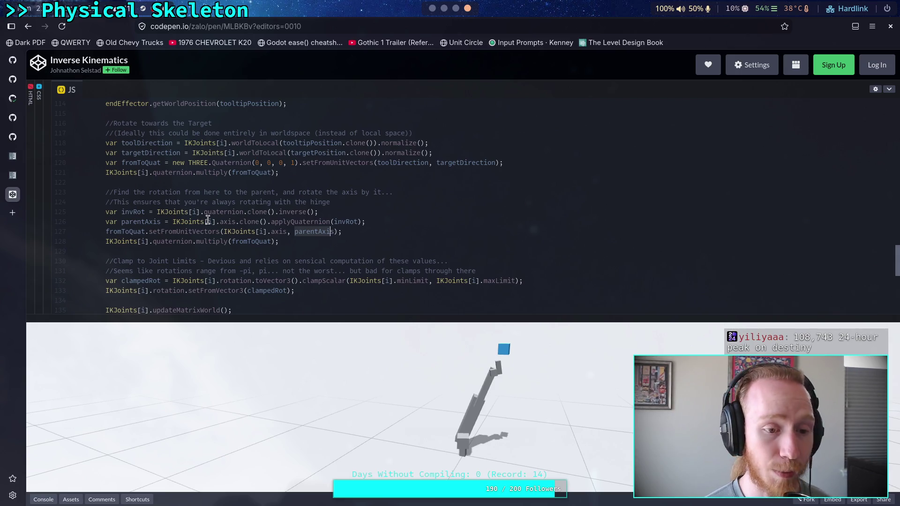
left_click_drag(151, 242, 282, 240)
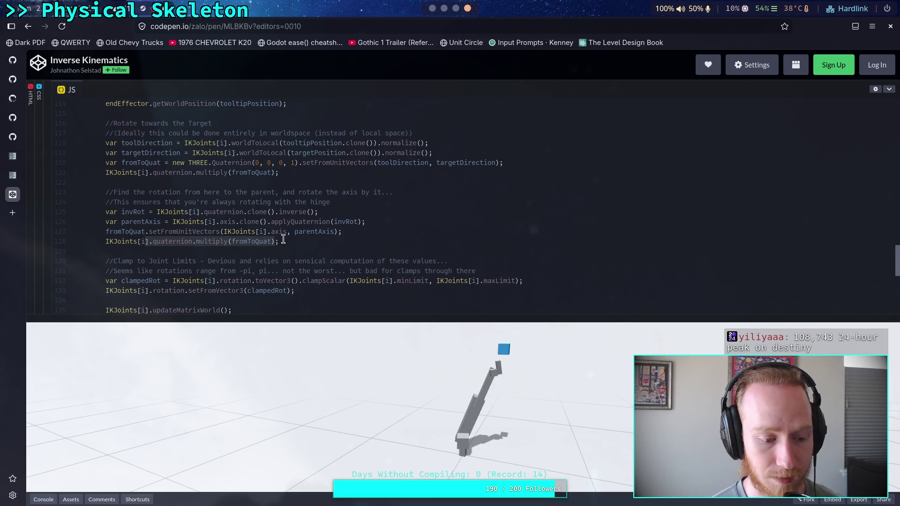